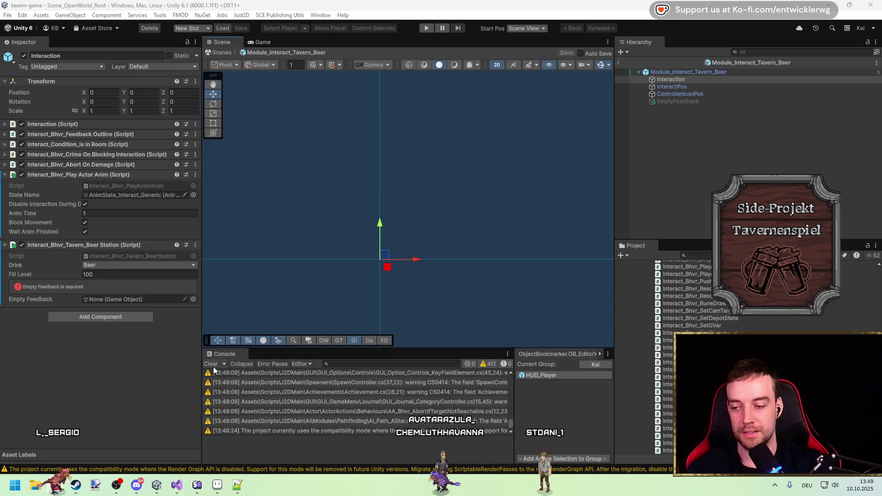
# Step: Assign EmptyFeedback to the beer station's Empty Feedback field and return to the tavern scene
pyautogui.moveTo(675, 102); pyautogui.dragTo(115, 299)
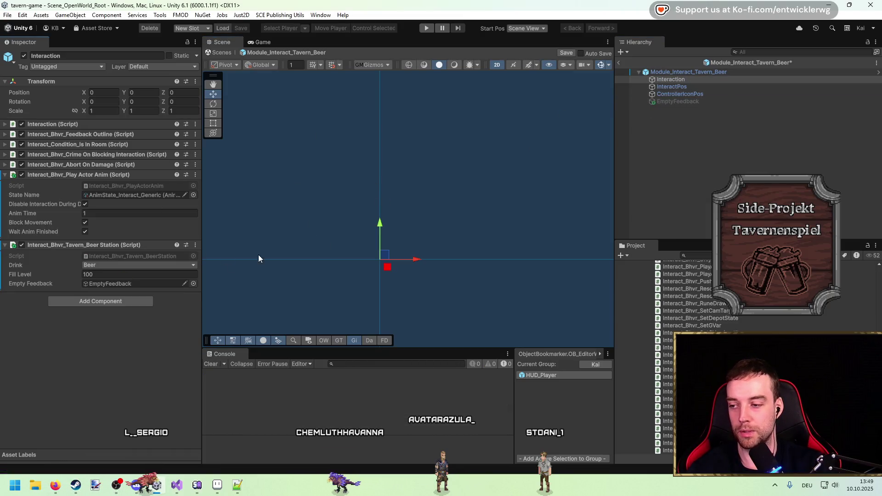
pyautogui.click(621, 63)
pyautogui.click(372, 215)
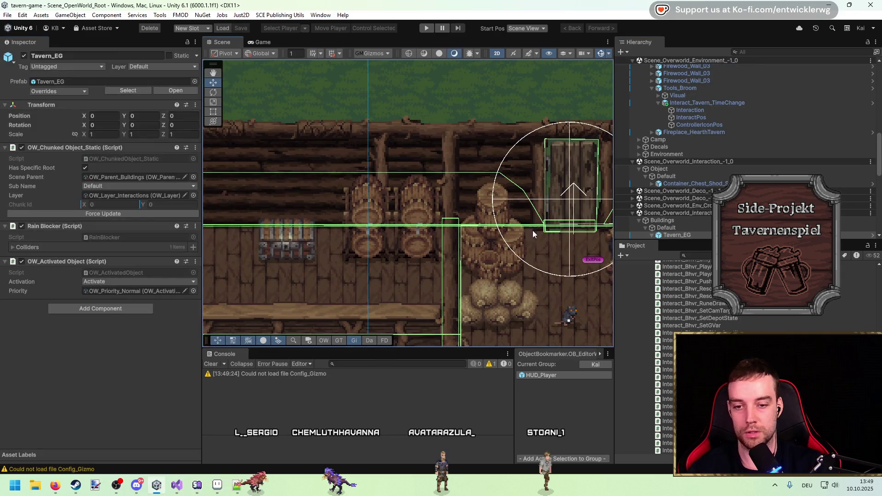
pyautogui.click(367, 208)
# Step: Raise the EmptyFeedback warning icon above the tap barrel, then enter Play mode
pyautogui.click(378, 210)
pyautogui.scroll(2, 378, 210)
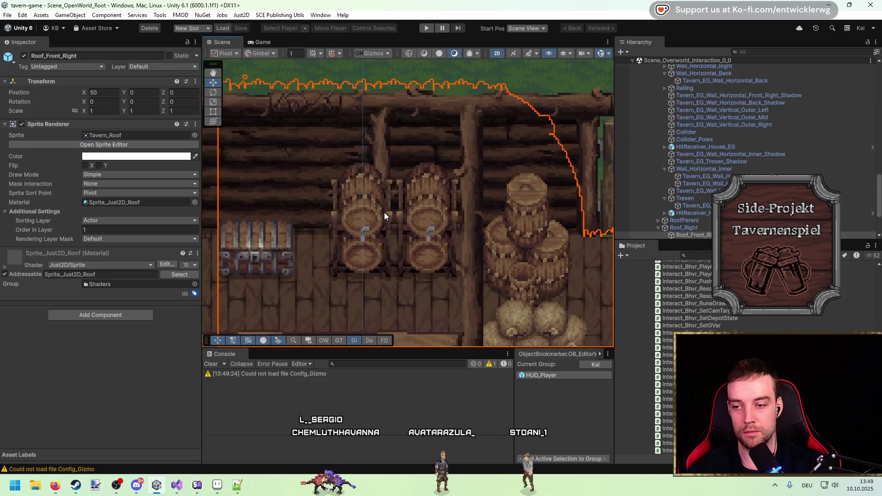
pyautogui.scroll(4, 707, 166)
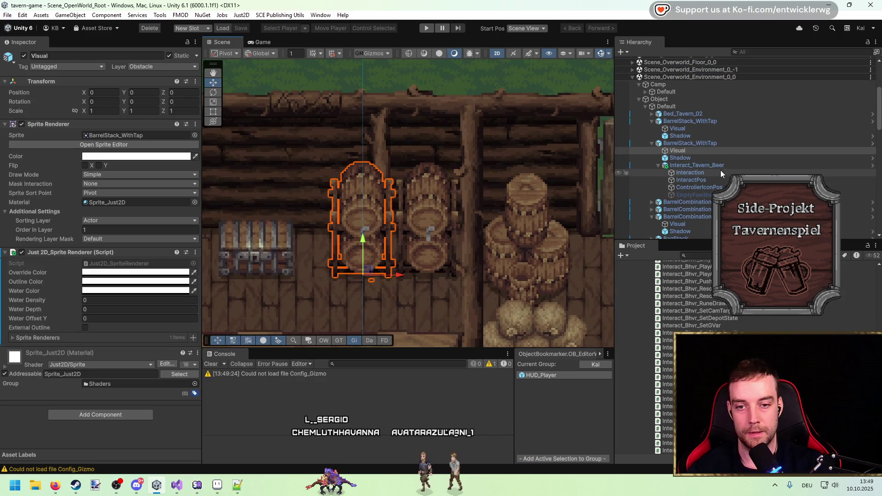
pyautogui.click(720, 193)
pyautogui.moveTo(360, 243); pyautogui.dragTo(361, 144)
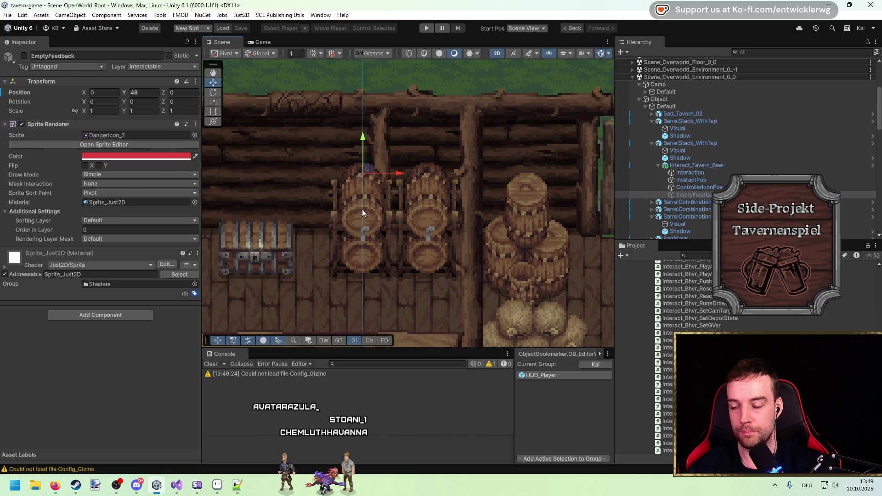
pyautogui.moveTo(253, 183)
pyautogui.mouseDown()
pyautogui.moveTo(353, 146)
pyautogui.moveTo(448, 82)
pyautogui.mouseUp()
pyautogui.click(427, 28)
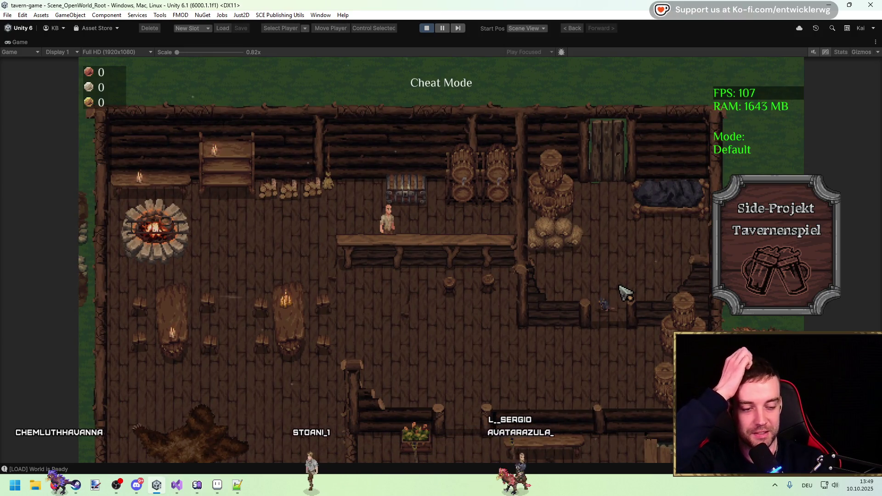
# Step: Tap beer at the outlined barrel until the red Empty warning shows, check the chest, then stop
pyautogui.press('w')
pyautogui.press('d')
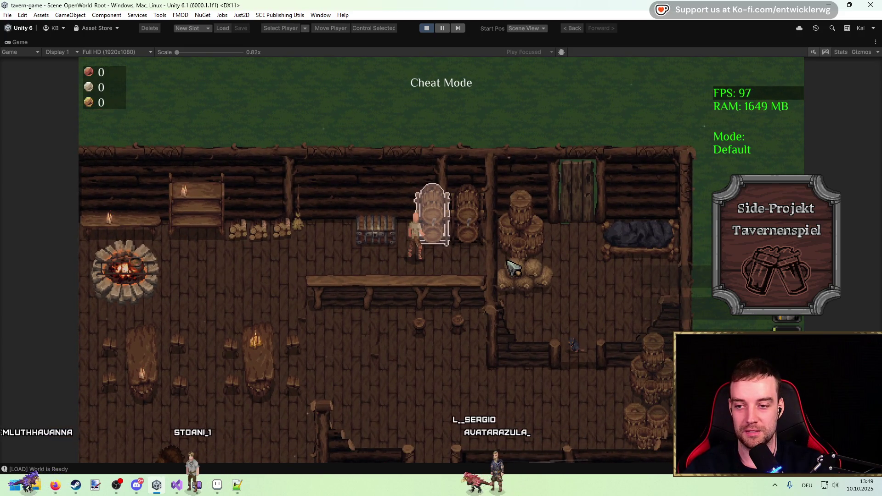
pyautogui.press('d')
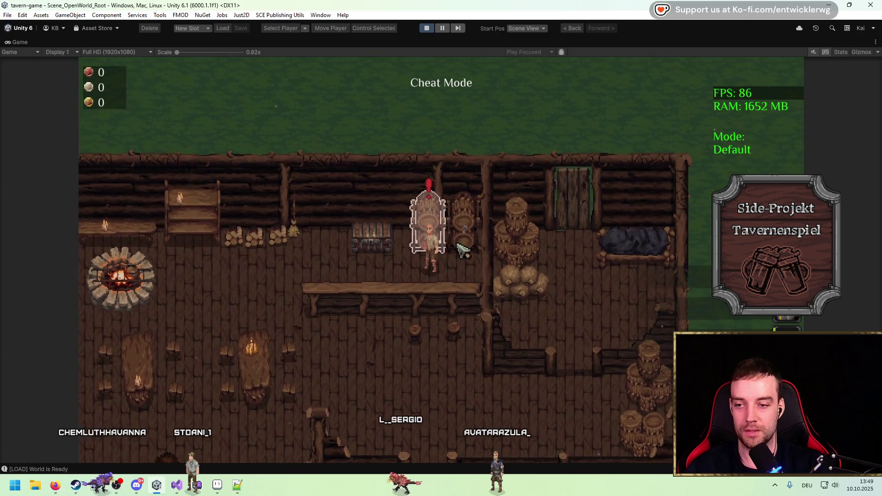
pyautogui.press('a')
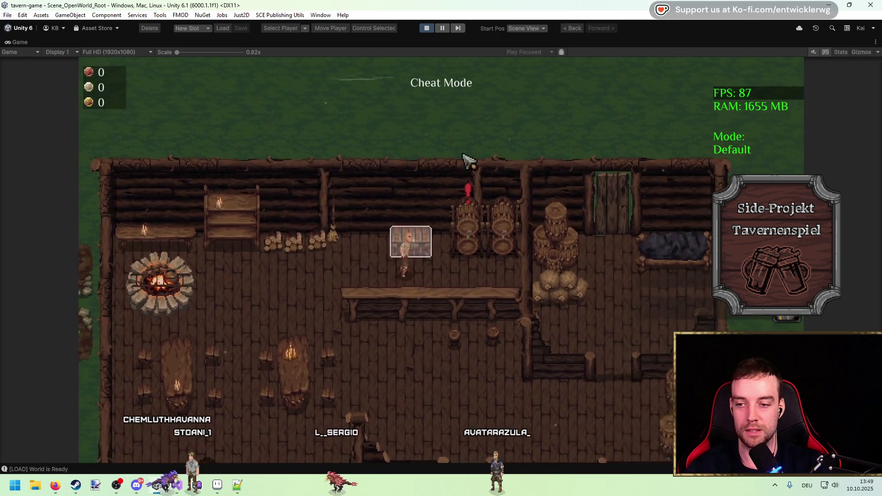
pyautogui.press('e')
pyautogui.press('Escape')
pyautogui.press('a')
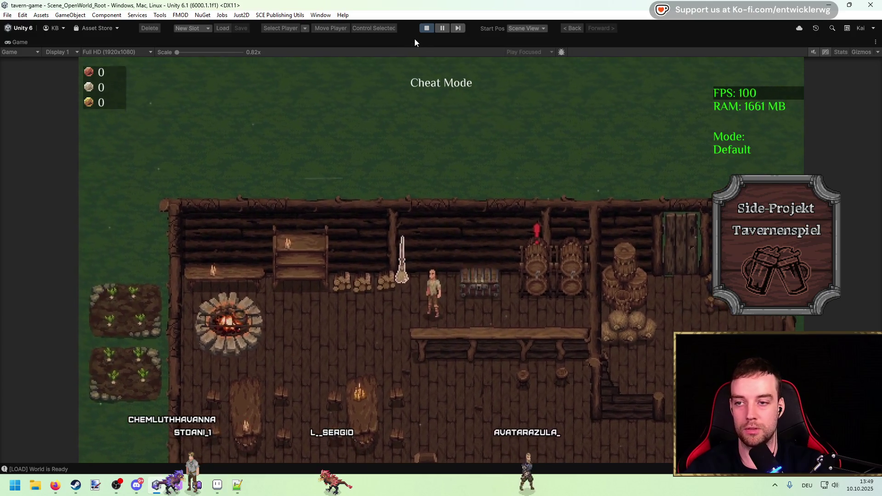
pyautogui.hotkey('shift', 'space')
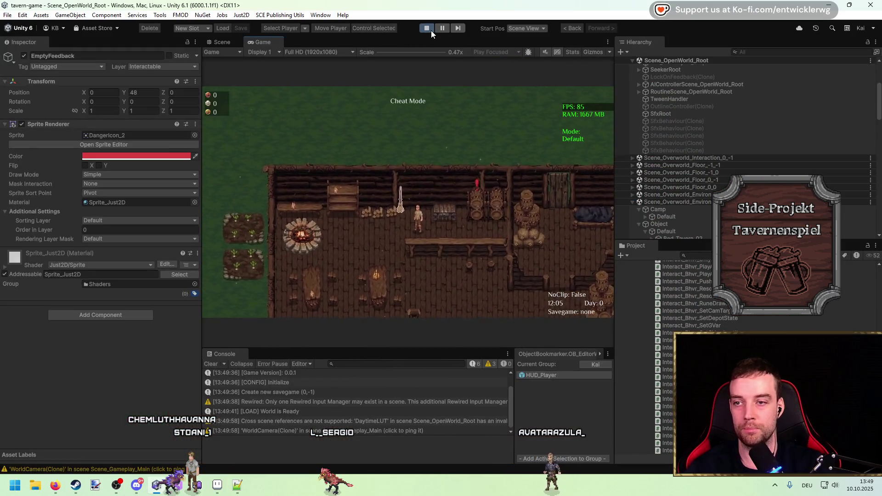
pyautogui.click(430, 29)
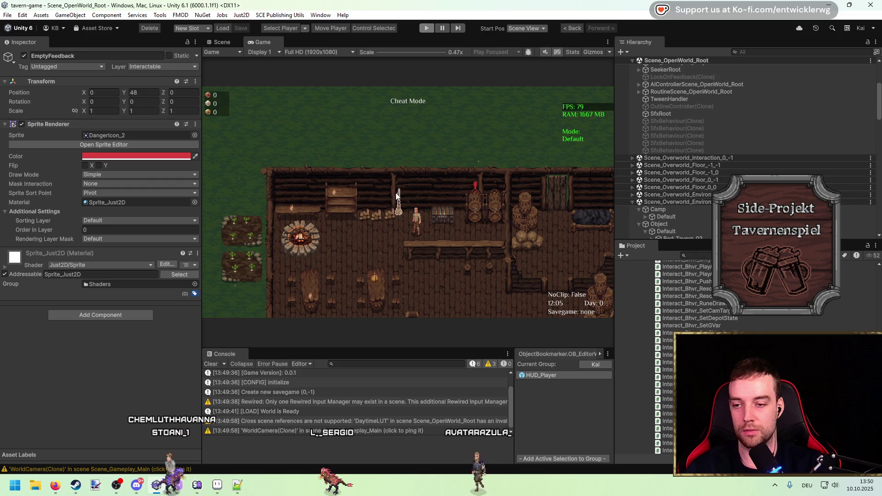
# Step: Select the silver chest's Inventory child object
pyautogui.scroll(3, 395, 192)
pyautogui.click(414, 172)
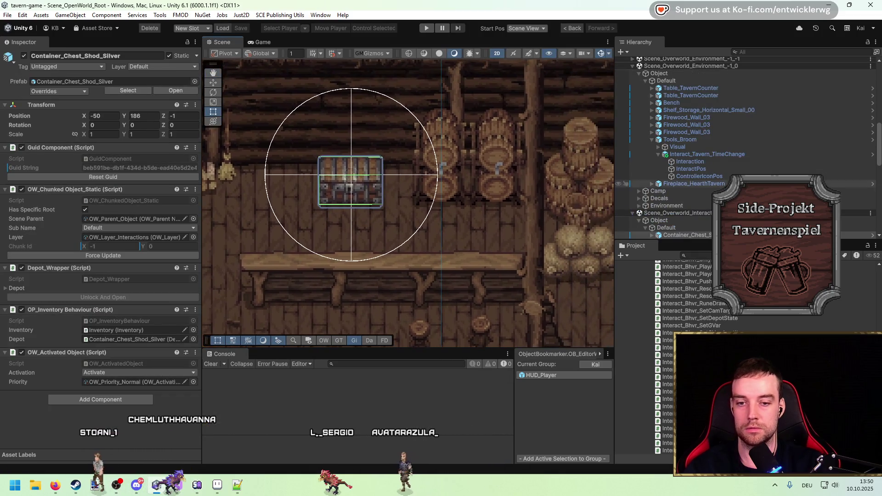
pyautogui.click(688, 139)
pyautogui.click(690, 147)
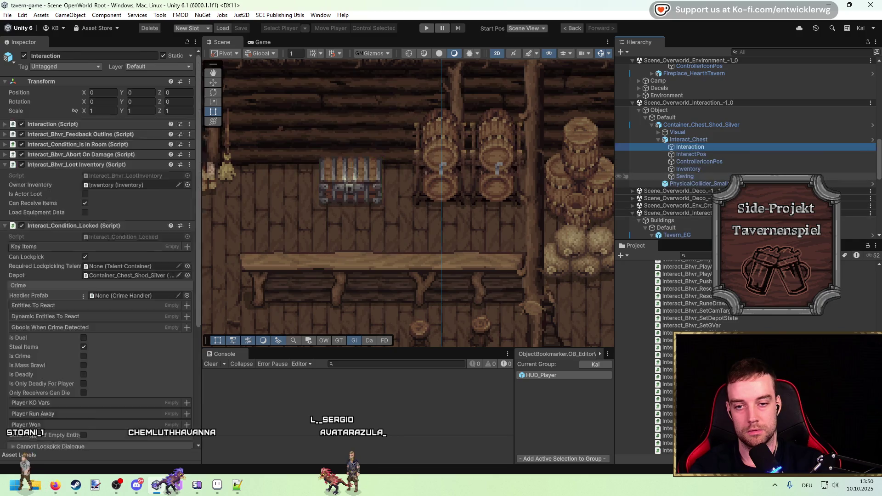
pyautogui.click(663, 170)
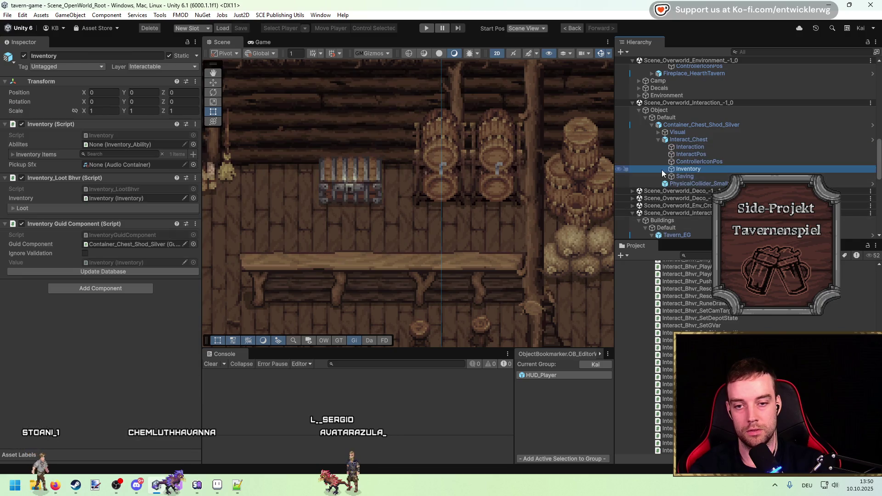
# Step: Add a Consumable_Food_Beer_Barrel entry with Amount 3 to Inventory Items and press Play
pyautogui.click(30, 156)
pyautogui.click(193, 155)
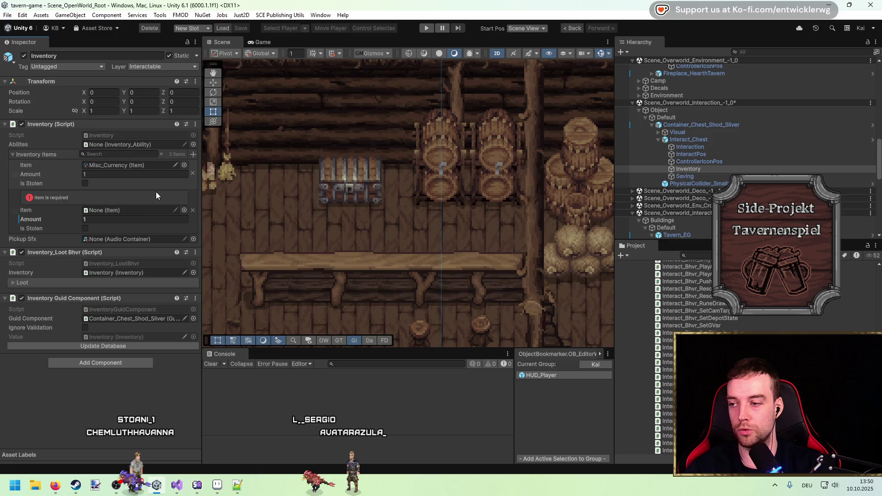
pyautogui.click(185, 210)
pyautogui.write('beer b')
pyautogui.press('Down')
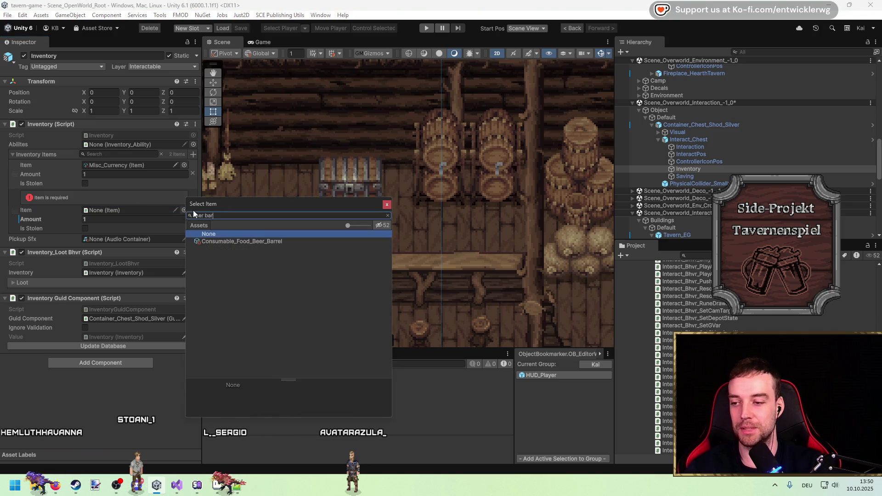
pyautogui.press('Return')
pyautogui.click(145, 205)
pyautogui.write('3')
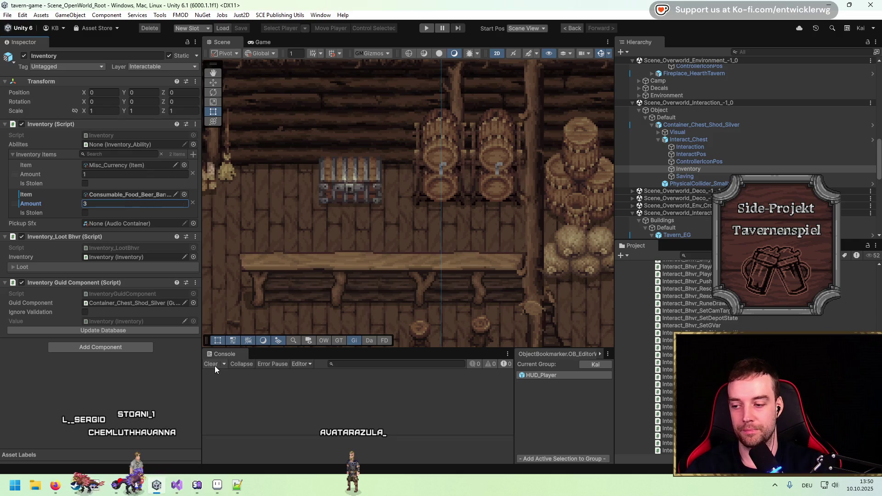
pyautogui.moveTo(321, 207); pyautogui.dragTo(403, 196)
pyautogui.click(428, 29)
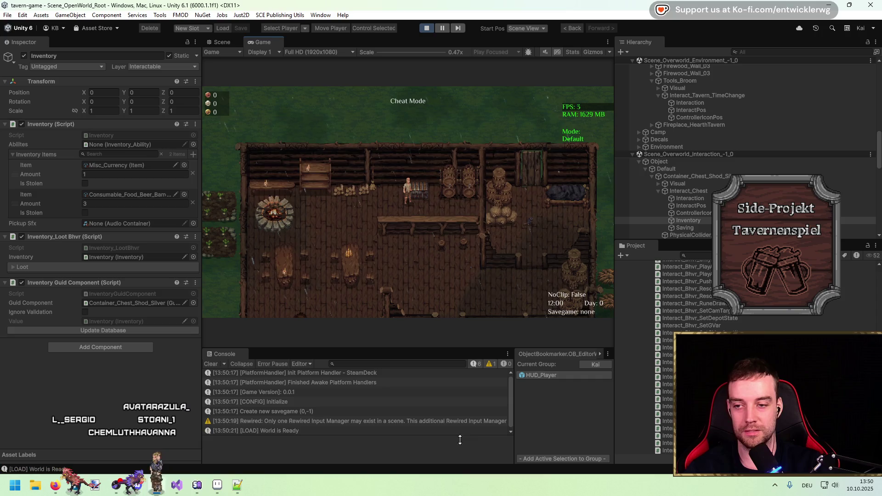
# Step: Take all 3 Bierfass from the chest with Annehmen in the maximized Game view
pyautogui.press('a')
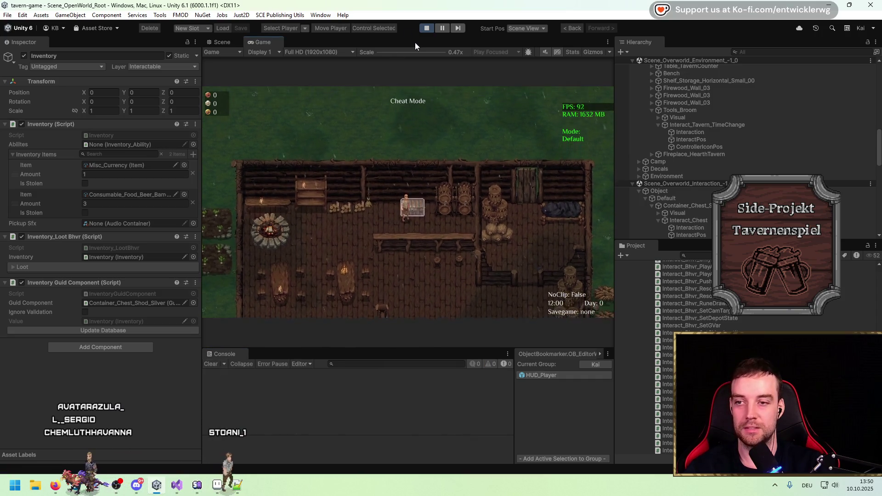
pyautogui.hotkey('shift', 'space')
pyautogui.press('e')
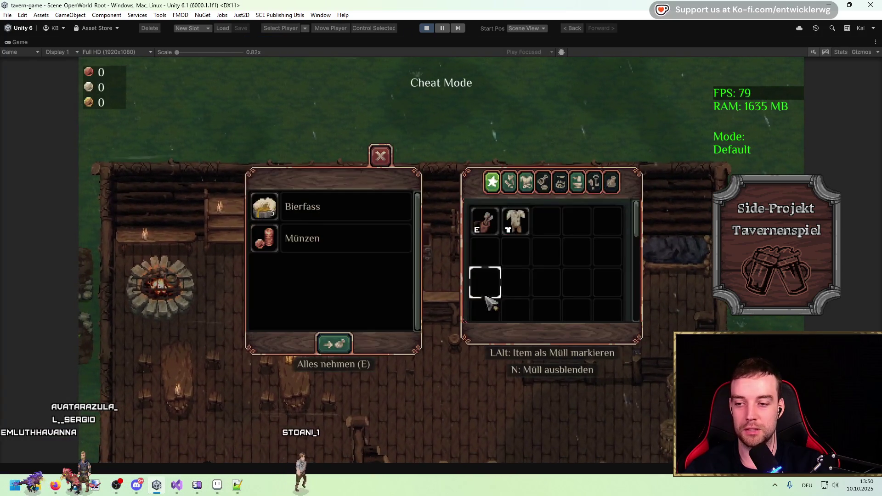
pyautogui.press('d')
pyautogui.press('d')
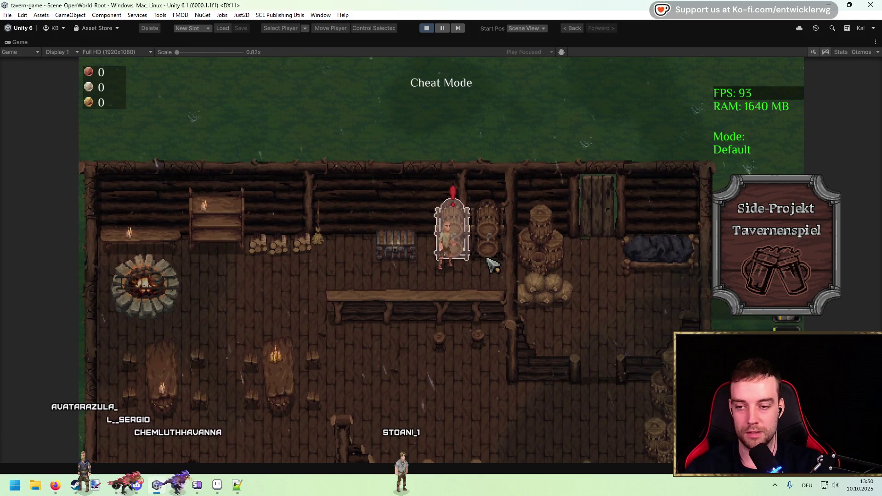
pyautogui.press('a')
pyautogui.press('e')
pyautogui.click(317, 220)
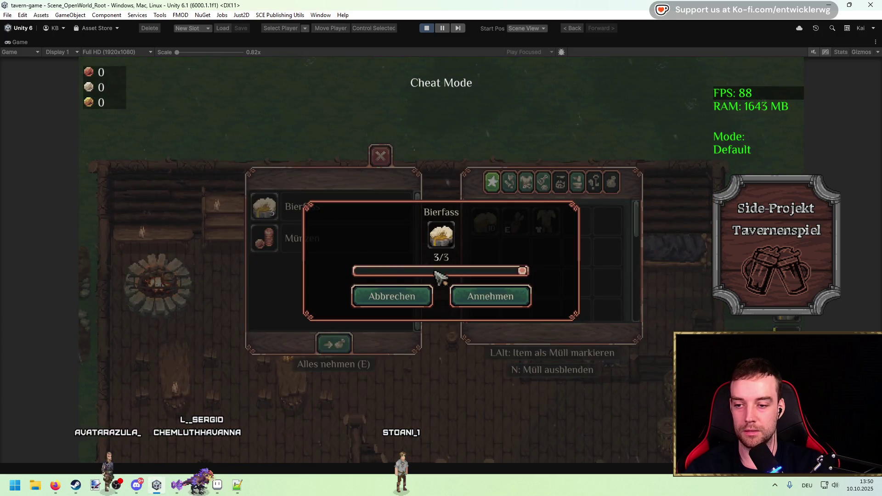
pyautogui.click(483, 296)
pyautogui.press('Escape')
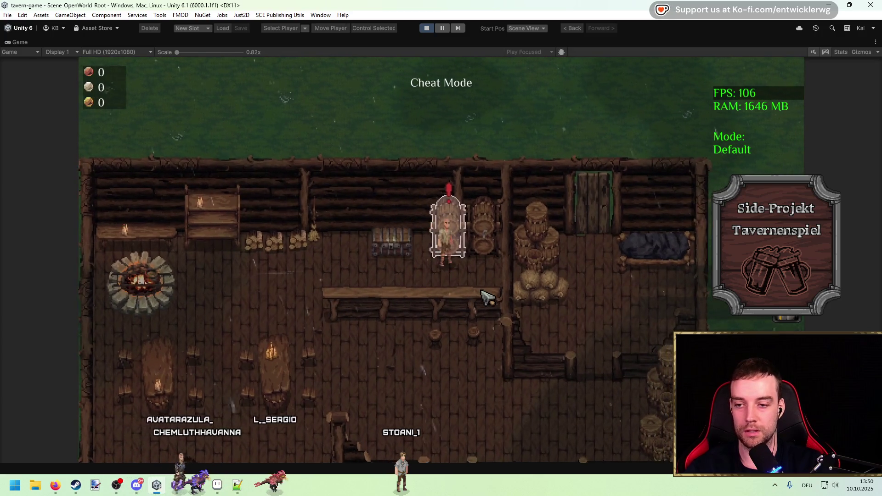
# Step: Refill and tap the barrel, check the beer in the player inventory, then stop the game
pyautogui.press('d')
pyautogui.press('w')
pyautogui.press('a')
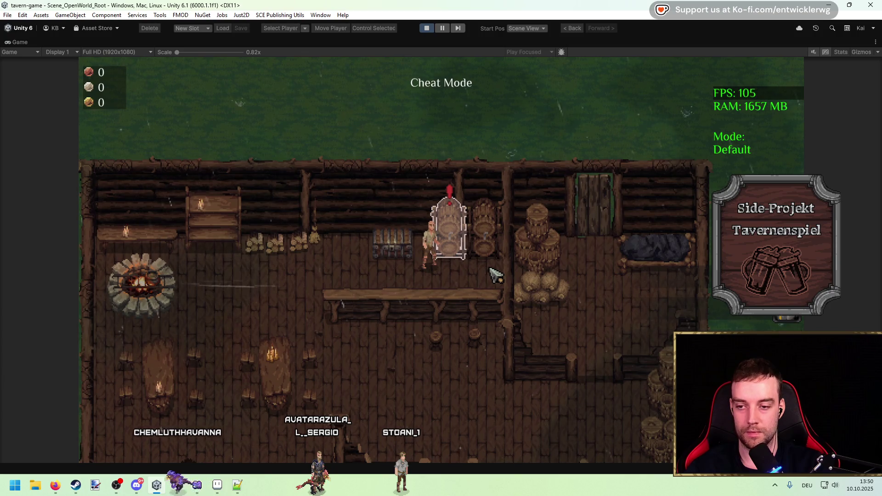
pyautogui.press('i')
pyautogui.moveTo(575, 177)
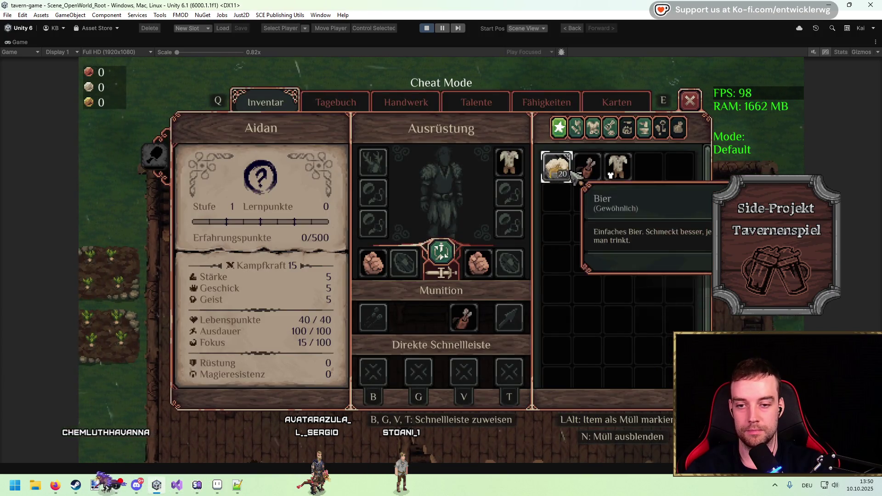
pyautogui.press('i')
pyautogui.click(426, 28)
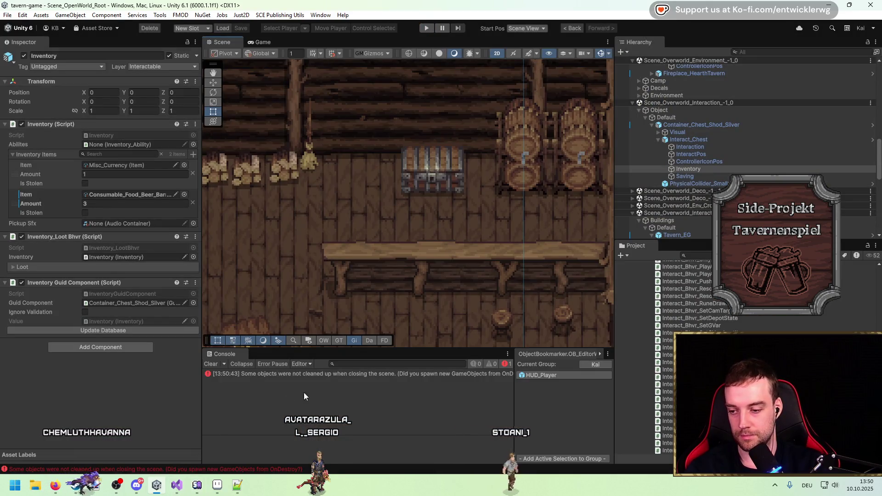
# Step: Bring up and save the beer station script in Visual Studio, reviewing its fields
pyautogui.hotkey('alt', 'Tab')
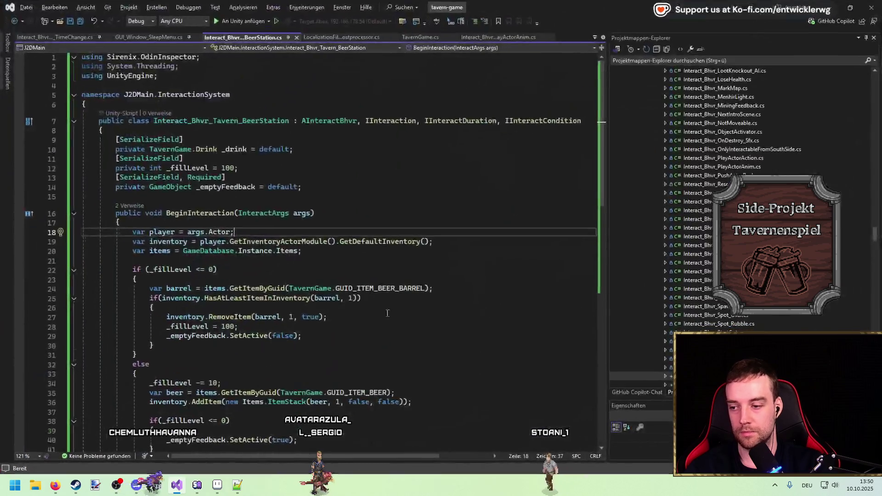
pyautogui.press('Up')
pyautogui.press('Up')
pyautogui.press('Up')
pyautogui.hotkey('ctrl', 's')
pyautogui.scroll(-11, 424, 208)
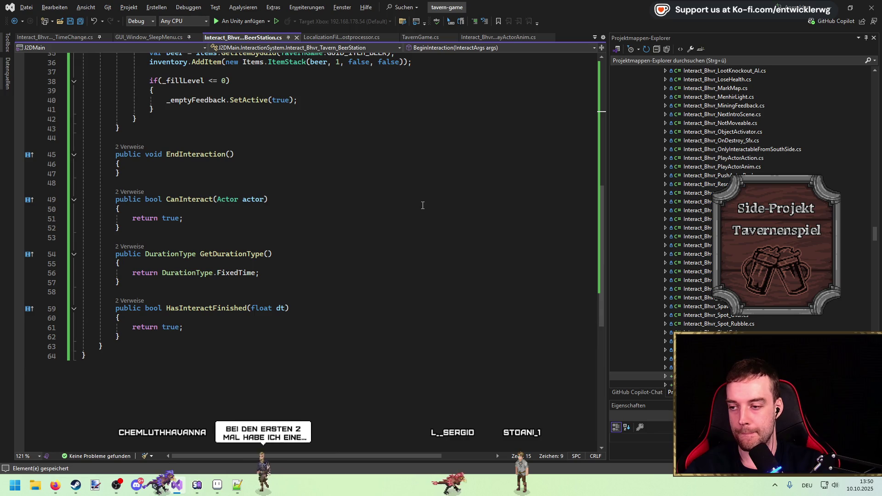
pyautogui.scroll(11, 413, 206)
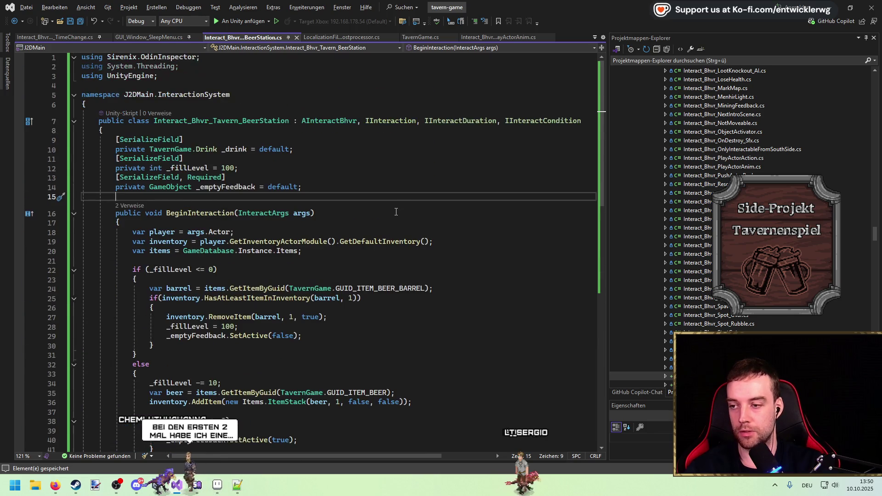
pyautogui.scroll(-6, 393, 193)
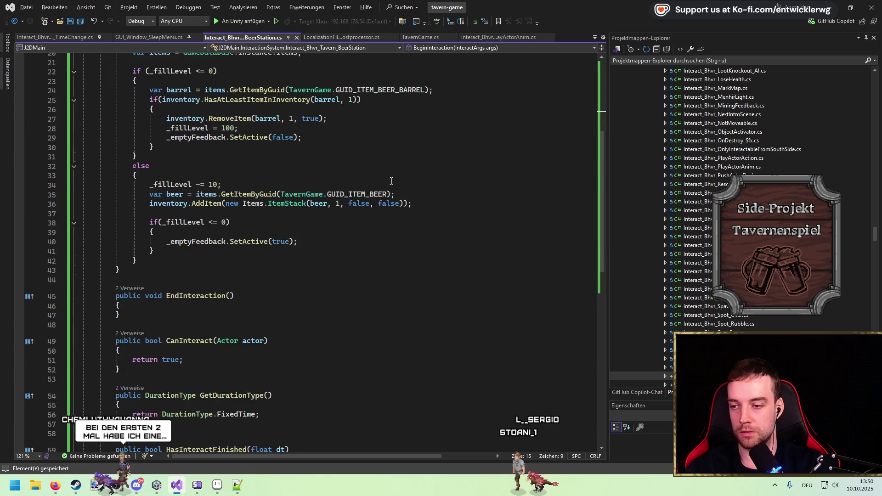
pyautogui.scroll(-4, 392, 180)
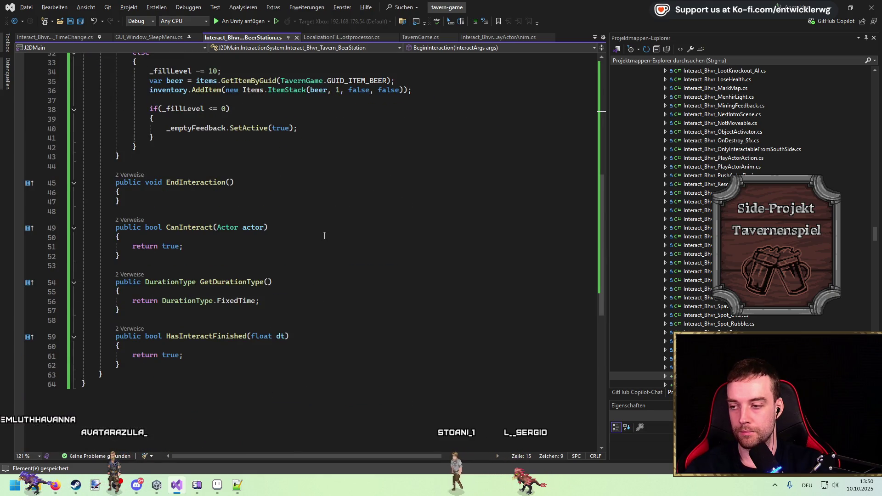
pyautogui.scroll(9, 313, 236)
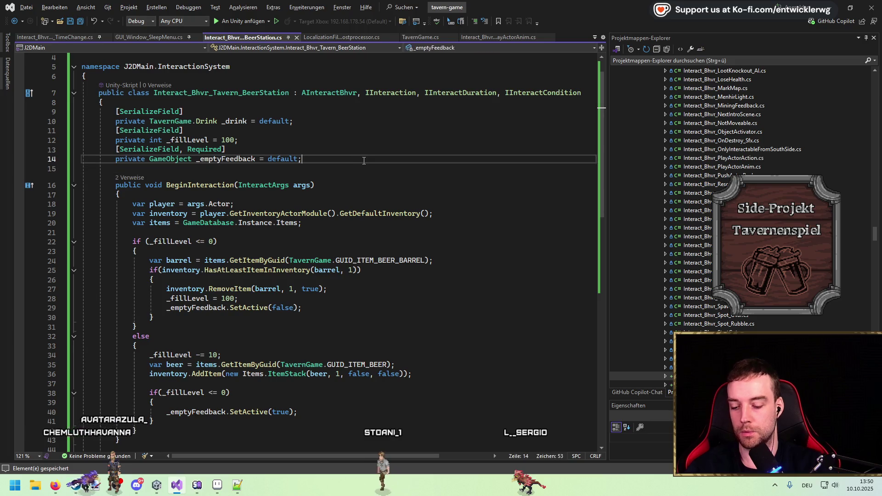
# Step: Declare '[SerializeField, Required] private float _duration = 1.0f;' below _emptyFeedback and save
pyautogui.press('Return')
pyautogui.press('Return')
pyautogui.press('Up')
pyautogui.write('pr')
pyautogui.write('oat _duration=')
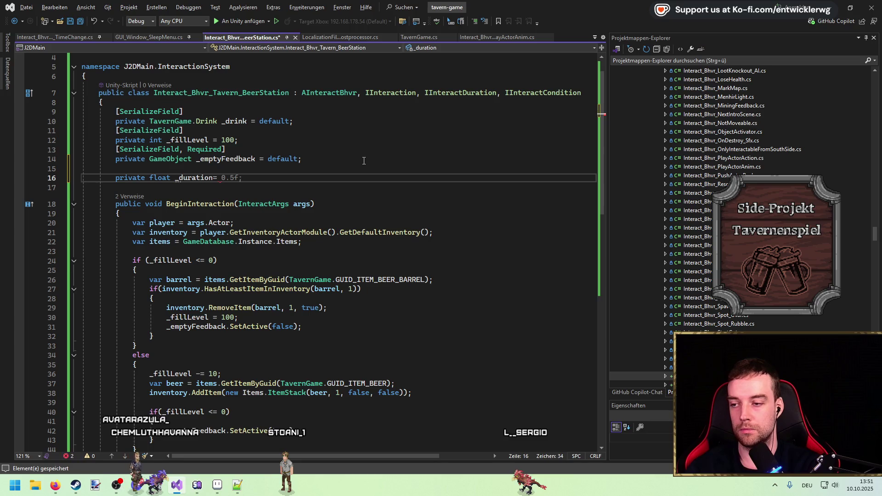
pyautogui.write(';')
pyautogui.press('Up')
pyautogui.press('Up')
pyautogui.press('Up')
pyautogui.hotkey('ctrl', 'c')
pyautogui.press('Down')
pyautogui.press('Down')
pyautogui.hotkey('ctrl', 'v')
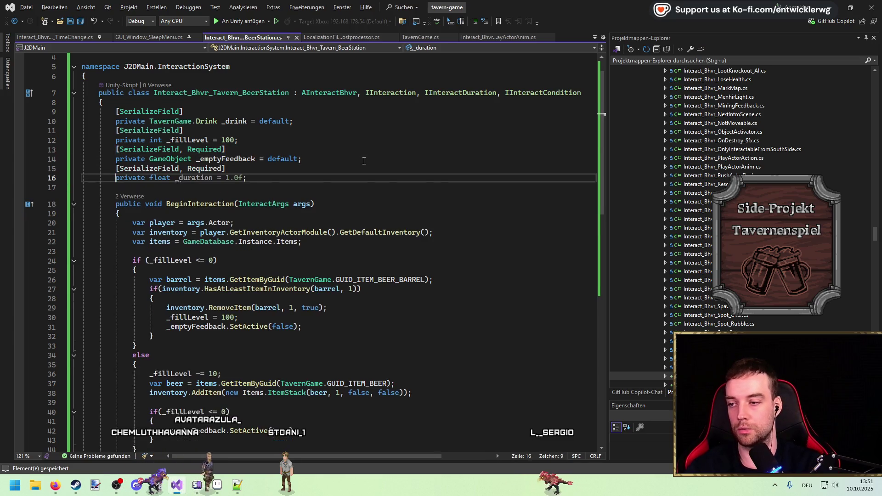
pyautogui.hotkey('ctrl', 's')
pyautogui.press('End')
pyautogui.scroll(-4, 303, 276)
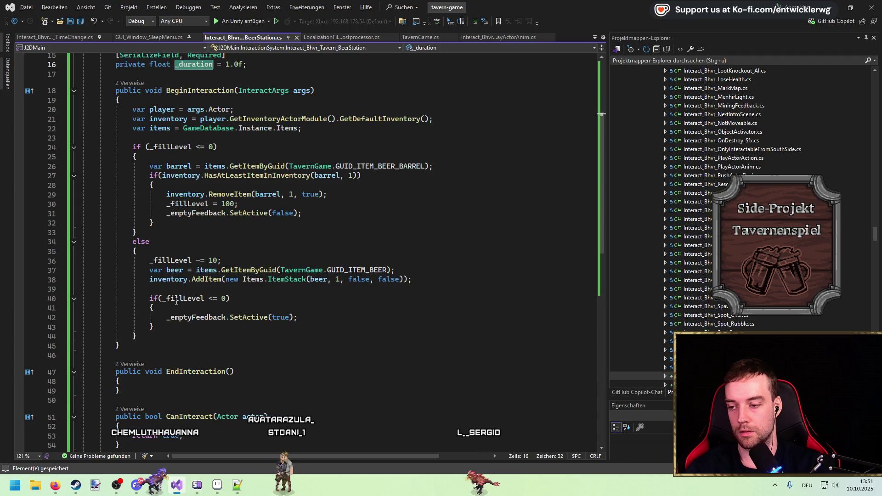
pyautogui.moveTo(83, 337); pyautogui.dragTo(82, 260)
pyautogui.click(256, 213)
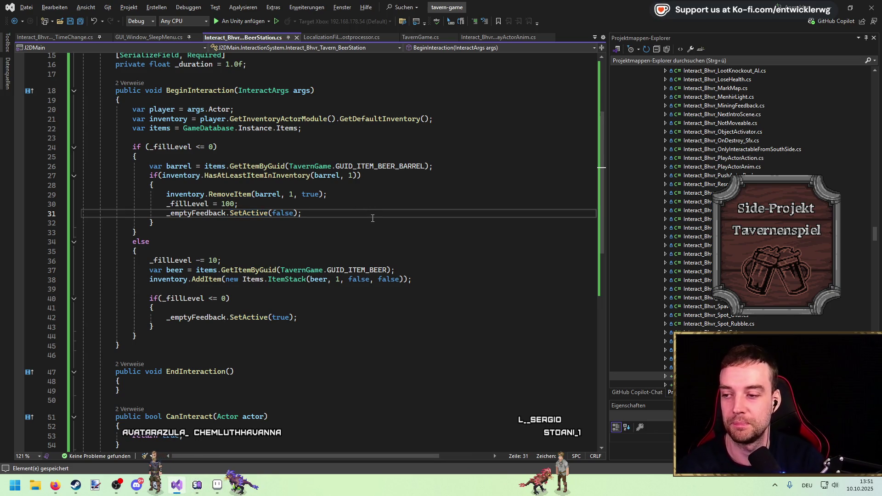
# Step: List all references to DurationType with Find All References (Shift+F12)
pyautogui.scroll(-3, 368, 218)
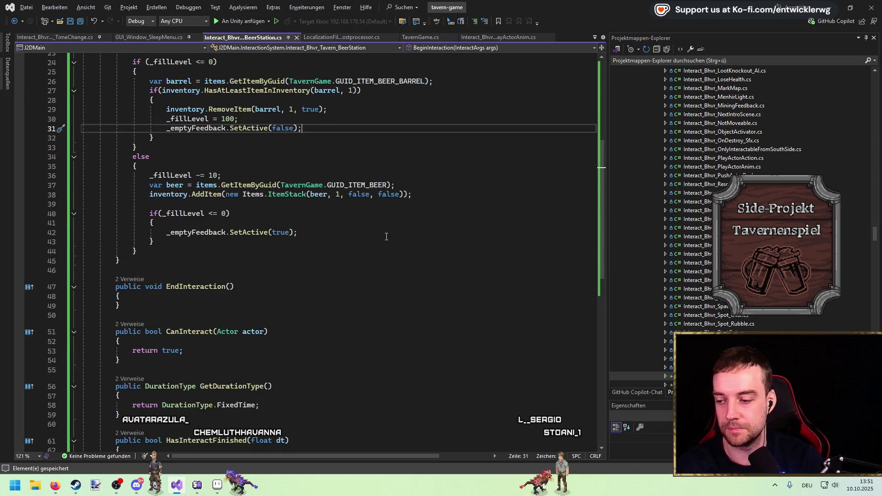
pyautogui.scroll(-4, 386, 237)
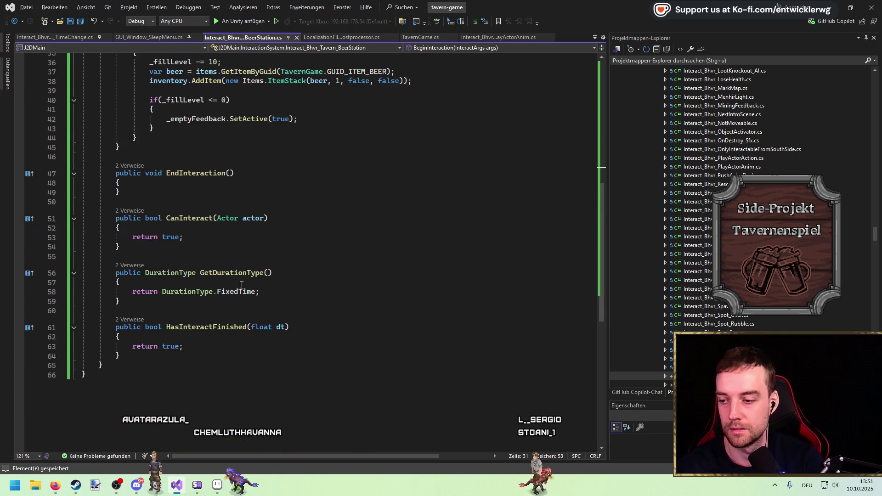
pyautogui.moveTo(233, 293)
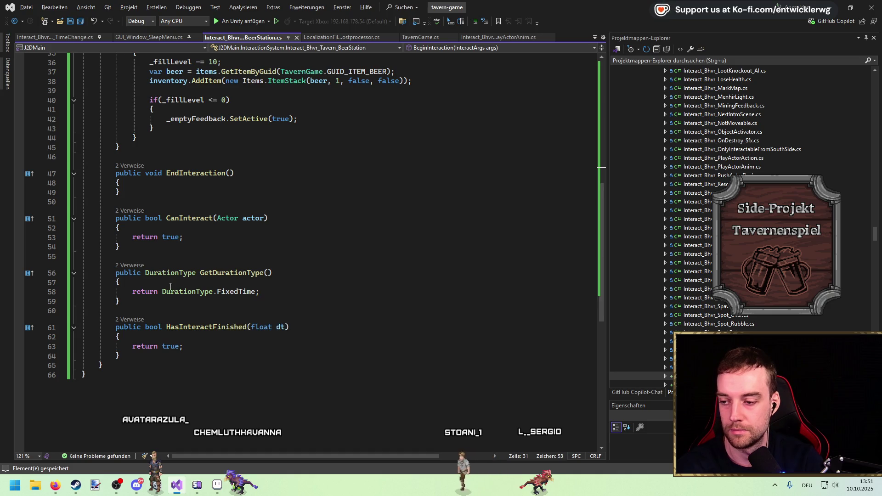
pyautogui.doubleClick(240, 292)
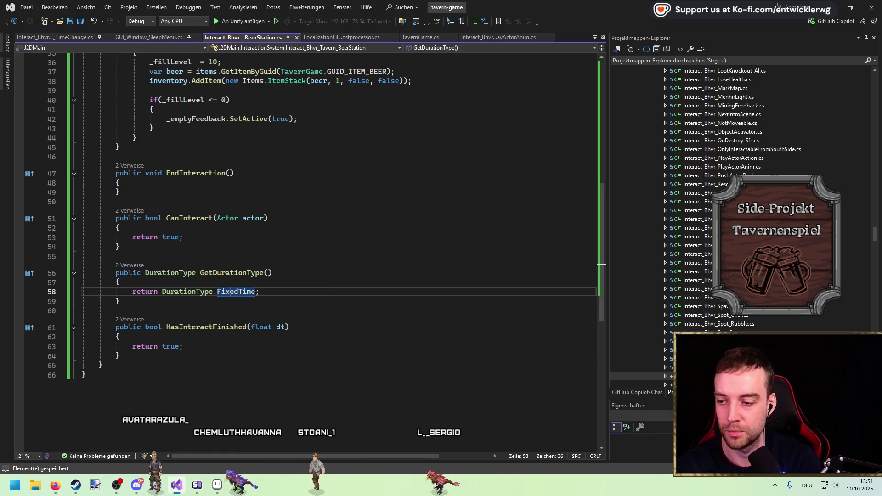
pyautogui.press('Left')
pyautogui.press('Left')
pyautogui.hotkey('shift', 'F12')
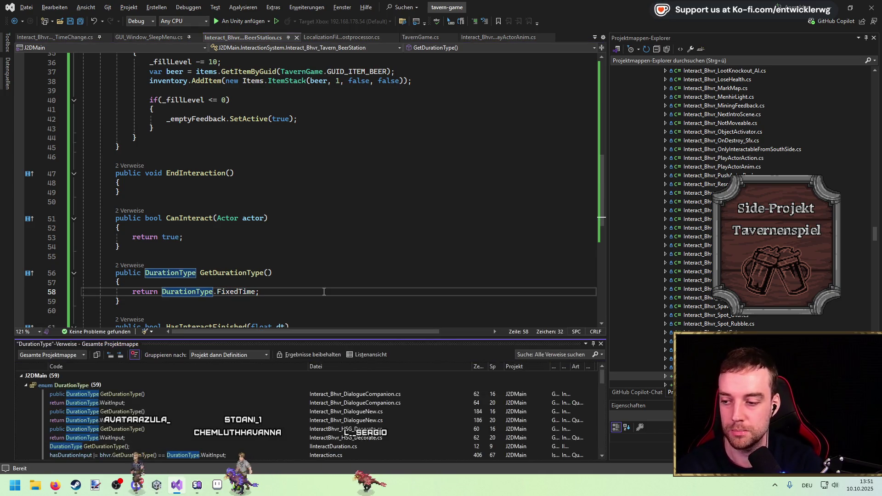
pyautogui.scroll(-10, 285, 396)
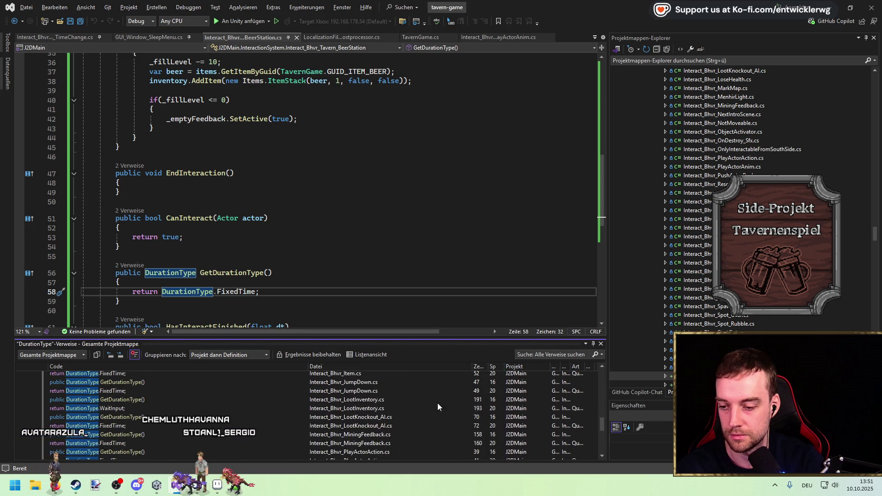
pyautogui.scroll(5, 437, 403)
pyautogui.press('Escape')
pyautogui.scroll(12, 270, 174)
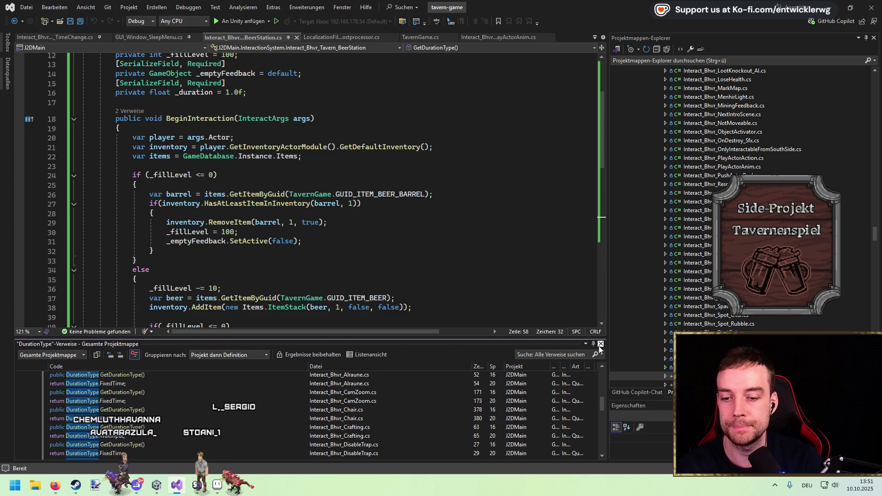
# Step: Declare 'private float _interactTime;' below the _duration field
pyautogui.click(299, 205)
pyautogui.press('Return')
pyautogui.press('Return')
pyautogui.write('private float _interactTime;')
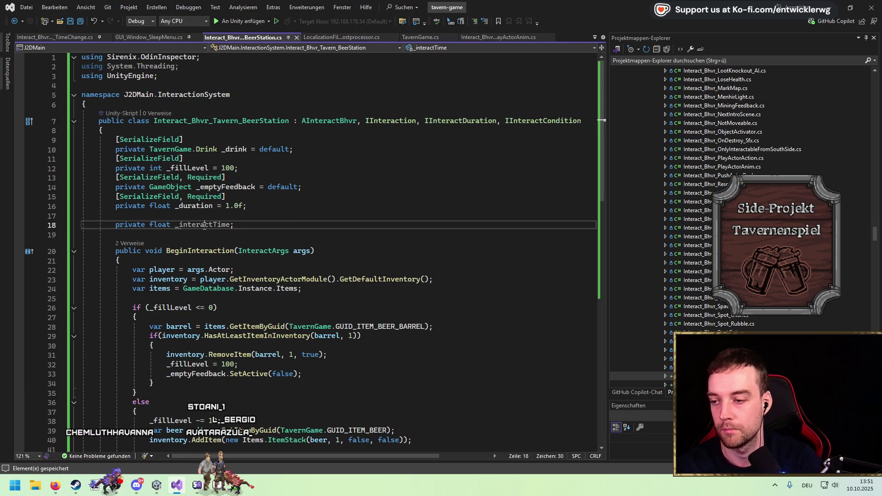
pyautogui.scroll(-4, 205, 224)
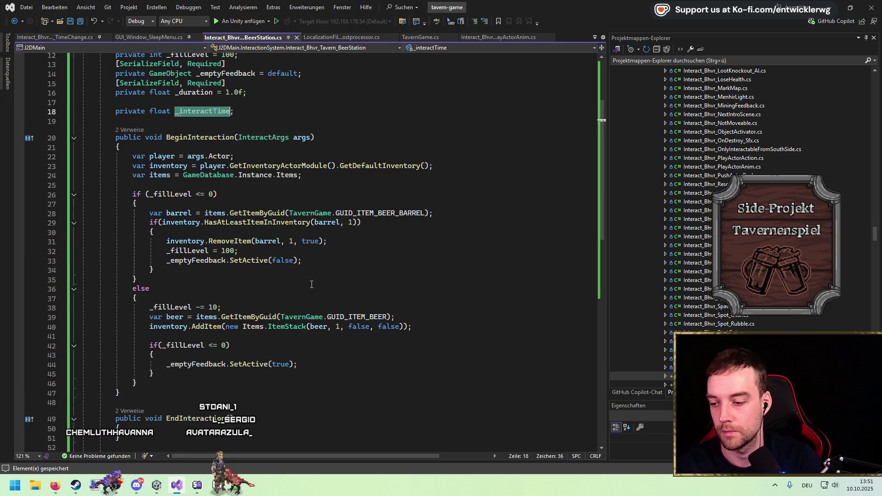
# Step: Add '_interactTime = Time.time;' to both the refill and else branches of BeginInteraction, and save
pyautogui.click(335, 260)
pyautogui.press('Return')
pyautogui.write('_interactTime = ')
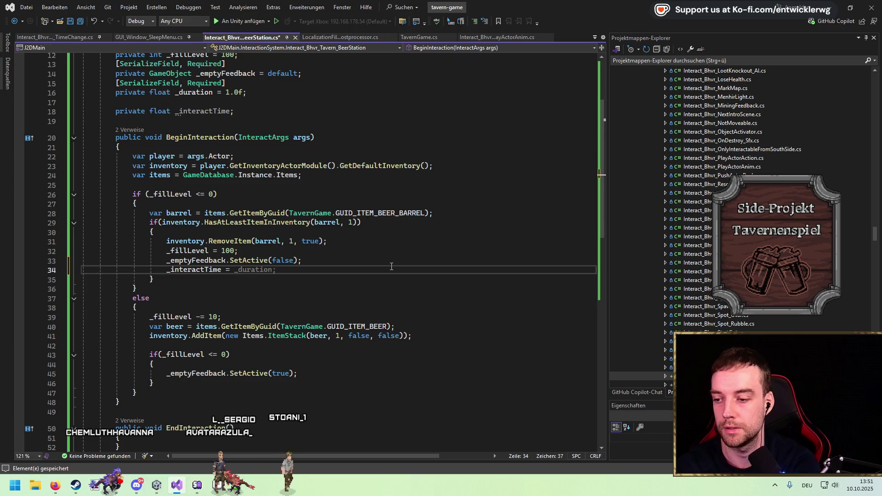
pyautogui.write('Time.time;')
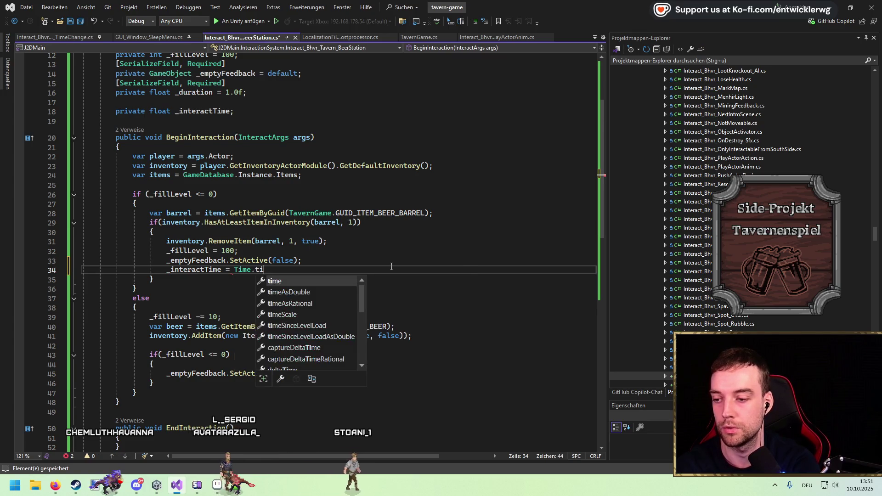
pyautogui.scroll(-2, 321, 299)
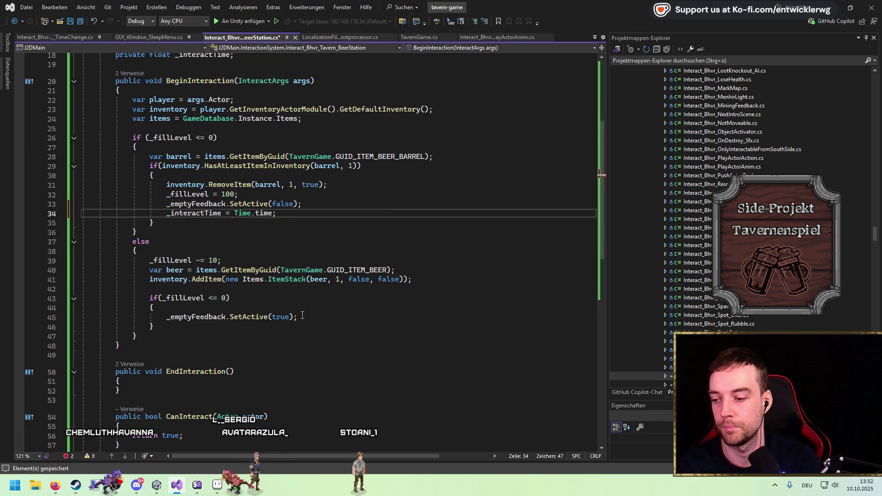
pyautogui.click(193, 331)
pyautogui.press('Return')
pyautogui.hotkey('ctrl', 'v')
pyautogui.hotkey('ctrl', 's')
pyautogui.scroll(-2, 275, 249)
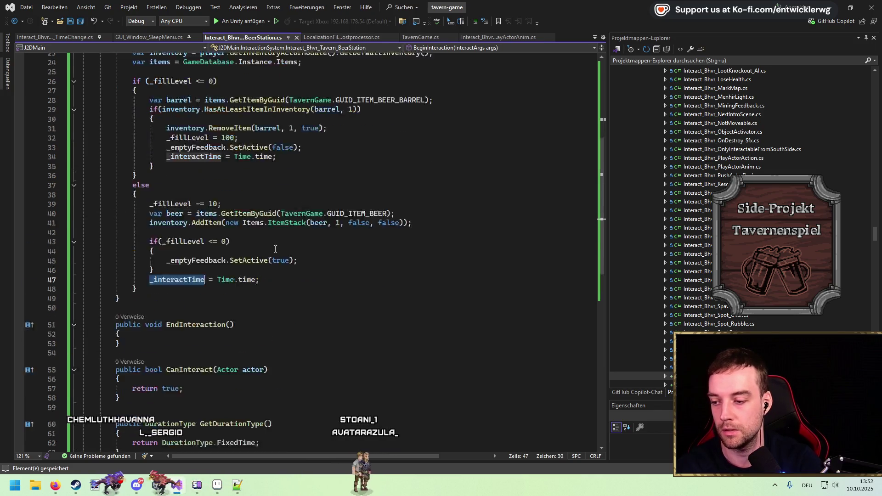
pyautogui.scroll(-4, 276, 249)
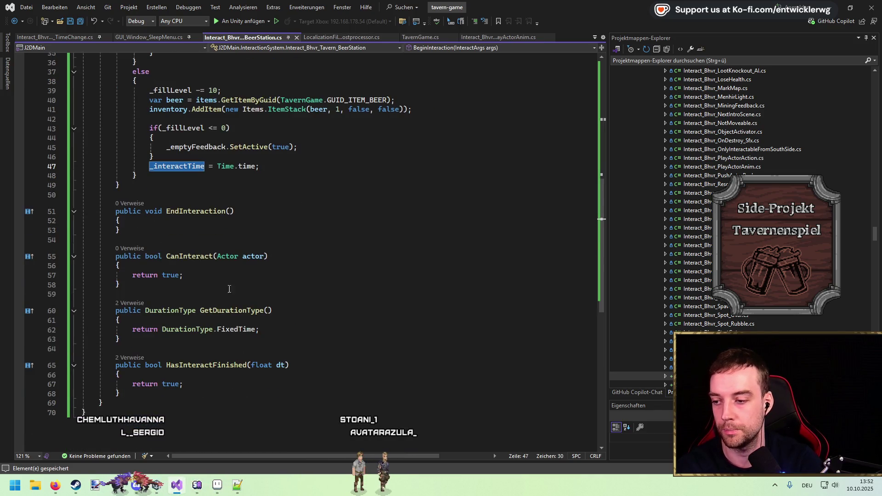
pyautogui.doubleClick(170, 383)
# Step: Make HasInteractFinished compare 'now - _interactTime' against _duration using 'var now = Time.time;'
pyautogui.hotkey('ctrl', 'v')
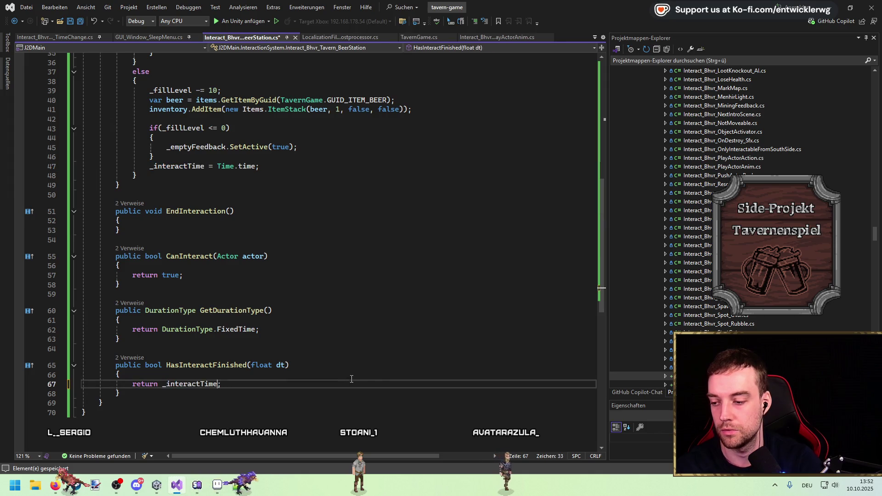
pyautogui.hotkey('ctrl', 'BackSpace')
pyautogui.hotkey('ctrl', 'Return')
pyautogui.write('var ')
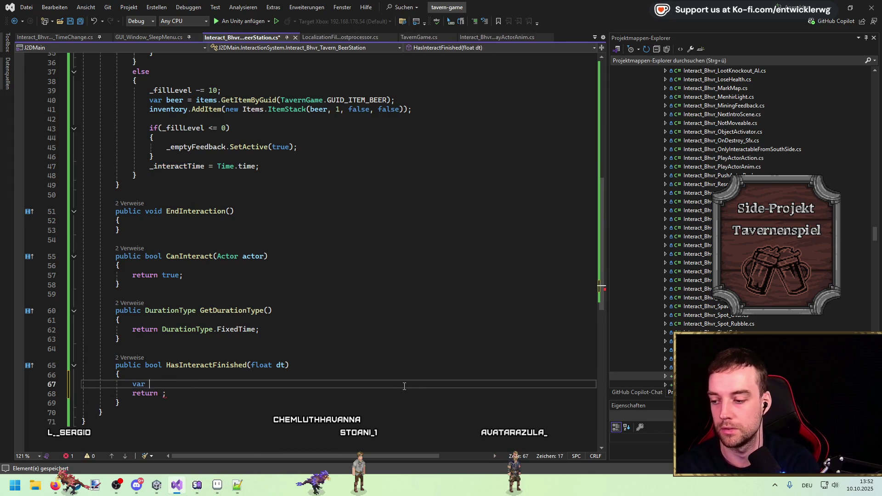
pyautogui.write('not = Time.time;')
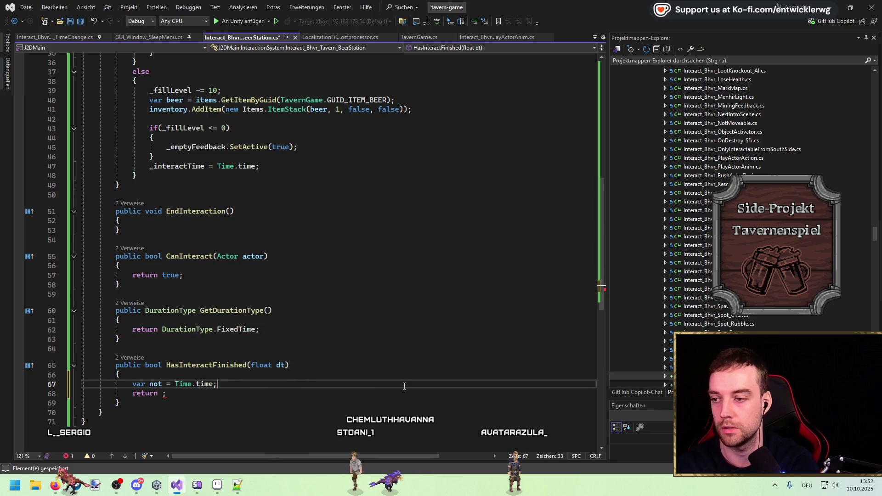
pyautogui.hotkey('ctrl', 's')
pyautogui.click(163, 393)
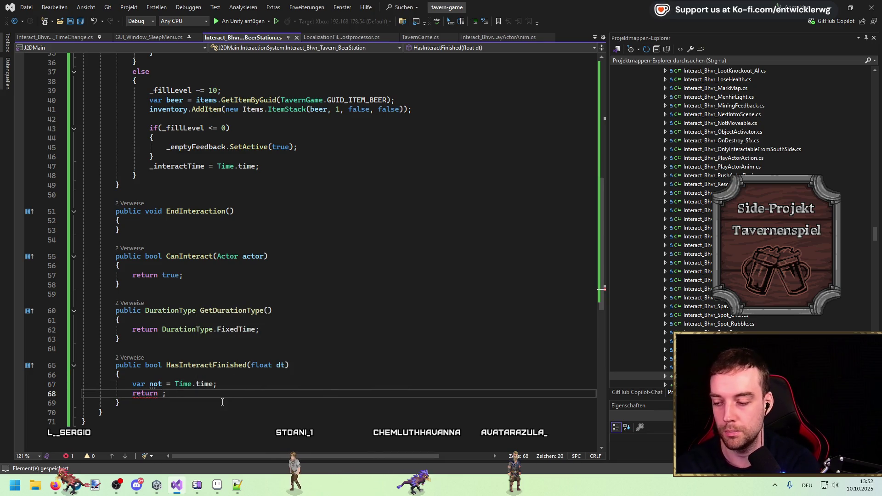
pyautogui.press('BackSpace')
pyautogui.write('w')
pyautogui.write('n')
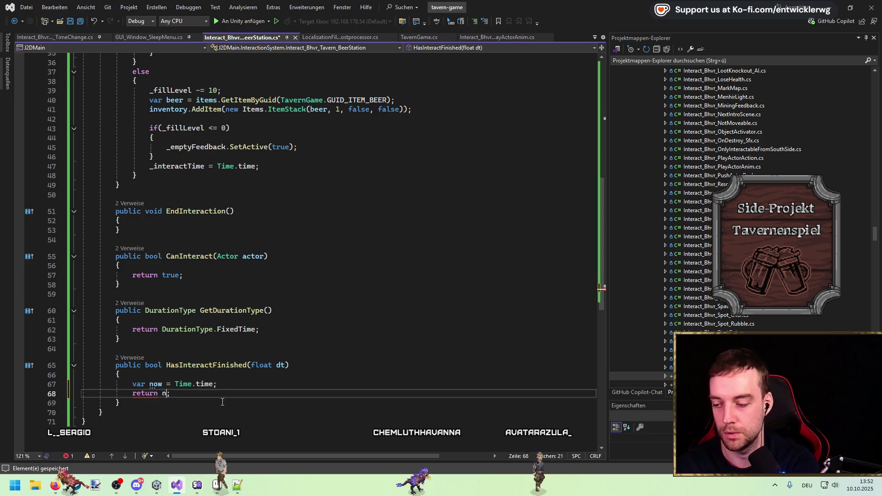
pyautogui.write('ow - _')
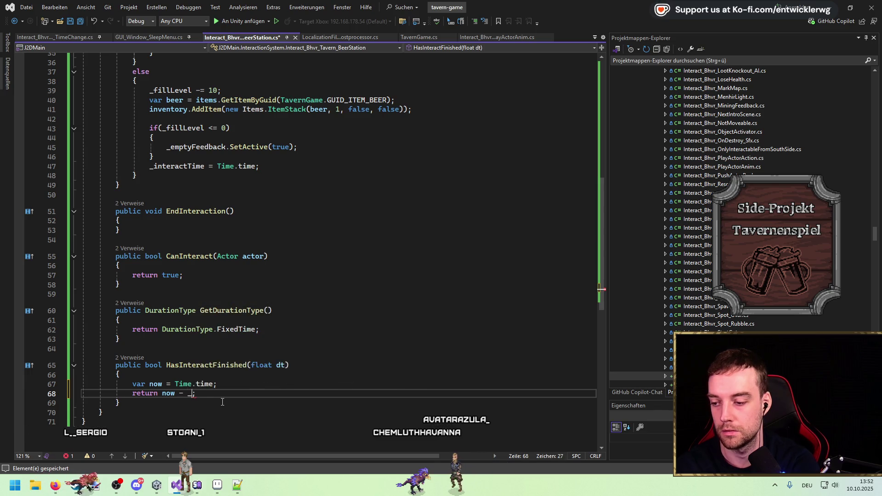
pyautogui.write('n')
pyautogui.press('BackSpace')
pyautogui.write('interactTime')
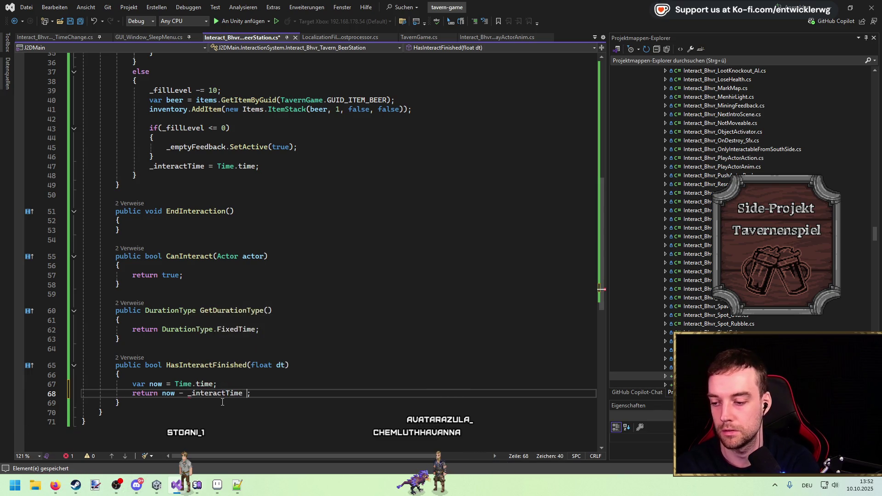
pyautogui.write(' dur')
pyautogui.press('Tab')
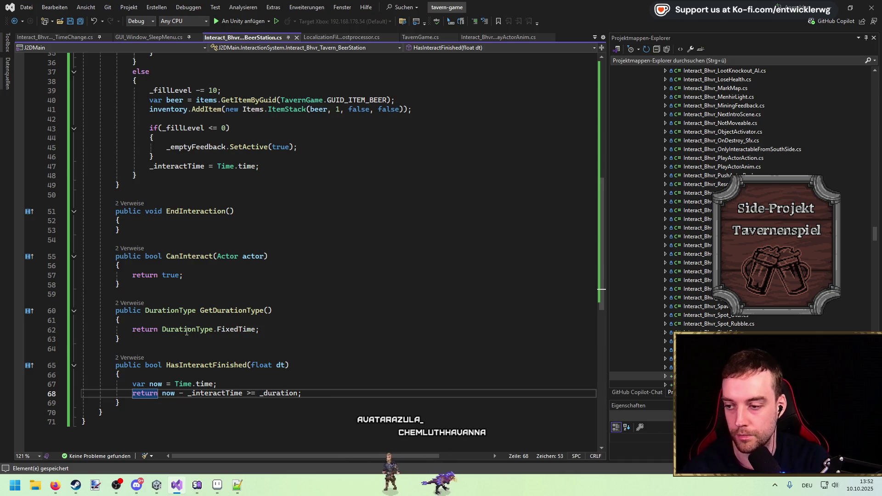
pyautogui.moveTo(301, 393); pyautogui.dragTo(62, 390)
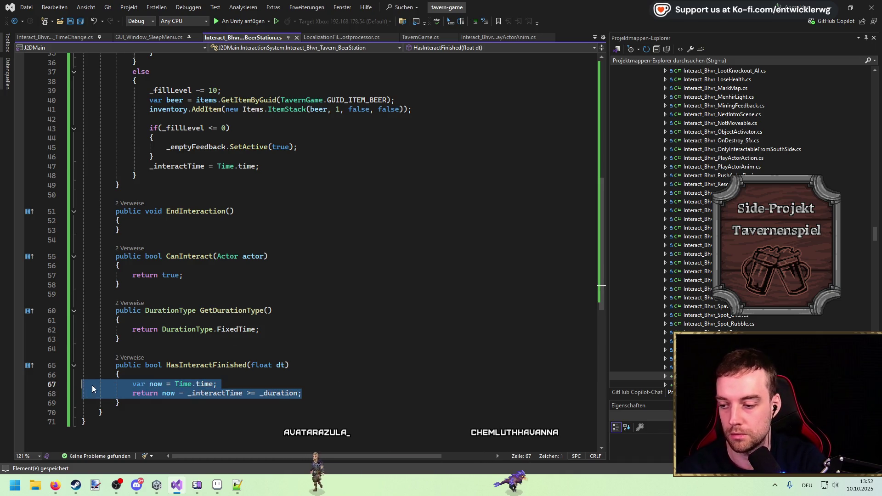
# Step: Replace CanInteract's 'true' with HasInteractFinished(0.0f)
pyautogui.doubleClick(207, 365)
pyautogui.hotkey('ctrl', 'c')
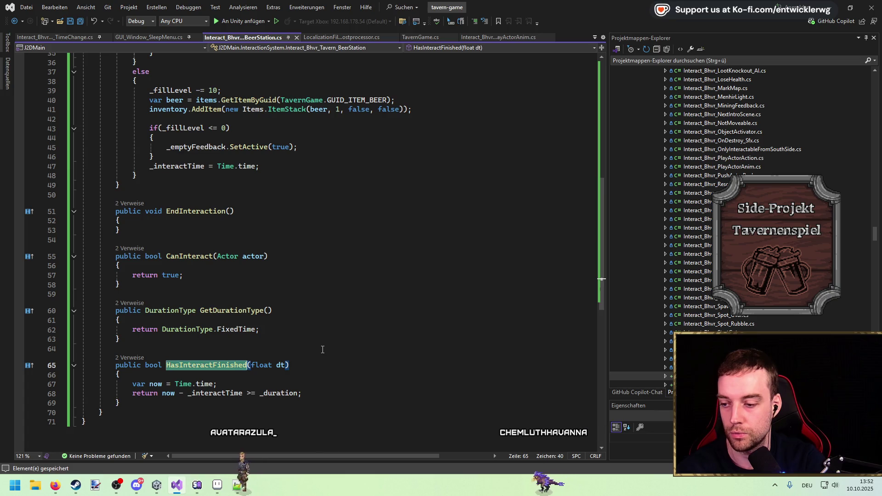
pyautogui.doubleClick(172, 277)
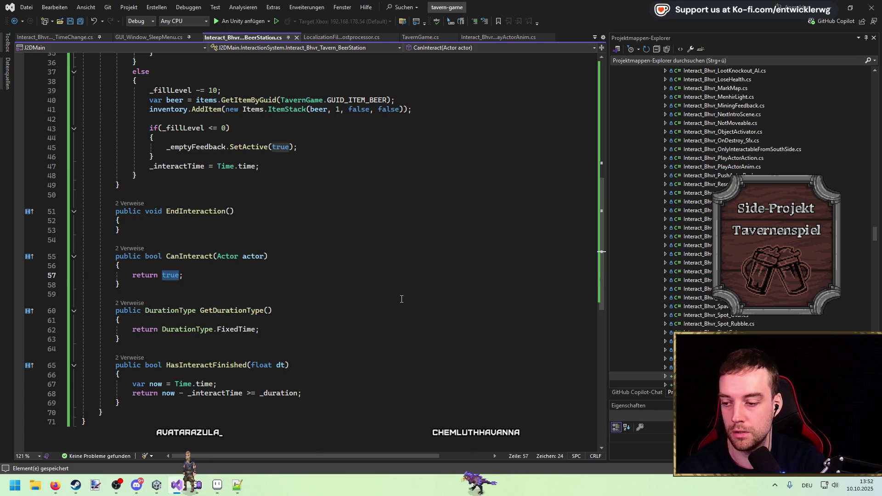
pyautogui.hotkey('ctrl', 'v')
pyautogui.write('(0.0)')
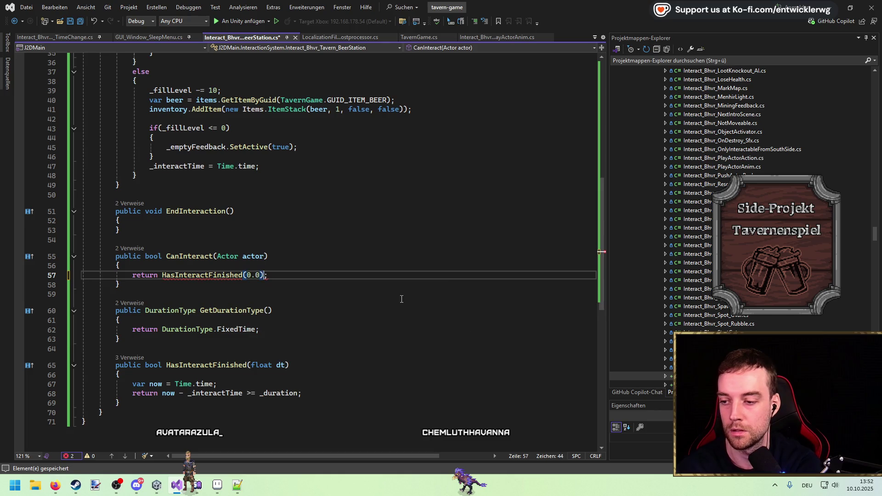
pyautogui.press('Left')
pyautogui.write('f')
pyautogui.press('Right')
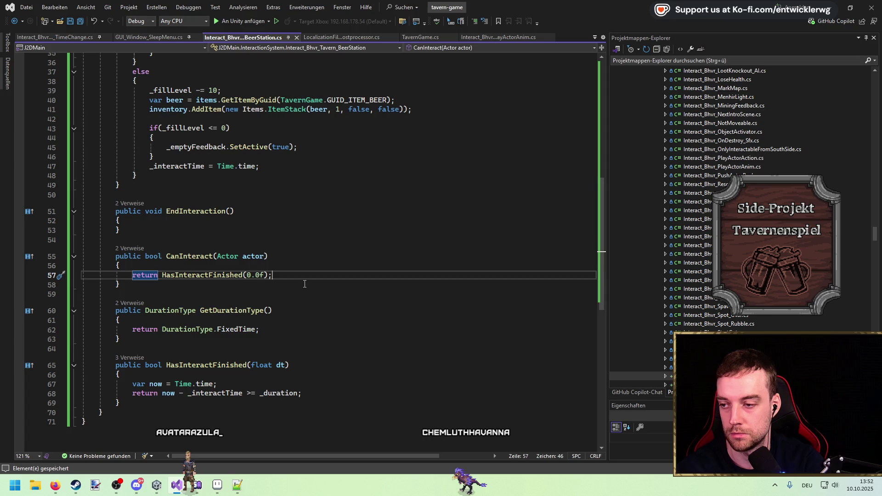
pyautogui.scroll(8, 321, 252)
pyautogui.scroll(-7, 359, 207)
pyautogui.scroll(8, 390, 175)
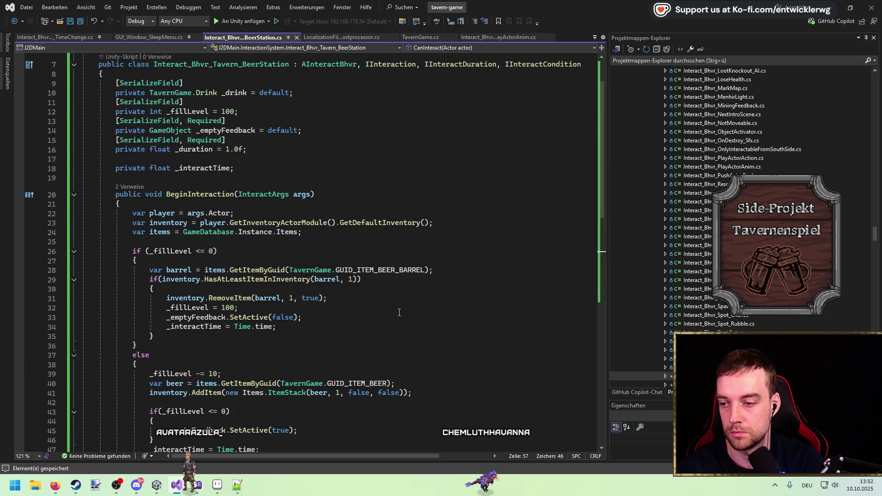
pyautogui.click(417, 141)
# Step: Back in Unity, clear the Console messages after the script import and press Play
pyautogui.click(849, 11)
pyautogui.click(301, 329)
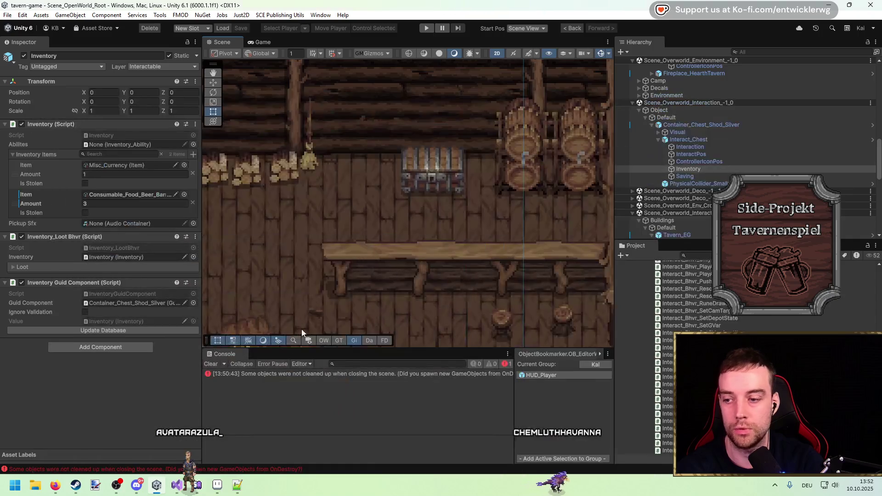
pyautogui.click(211, 364)
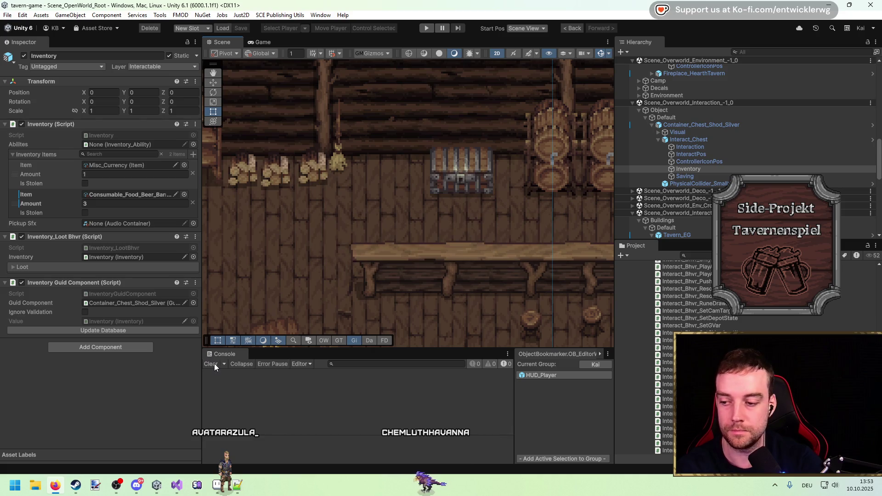
pyautogui.click(214, 363)
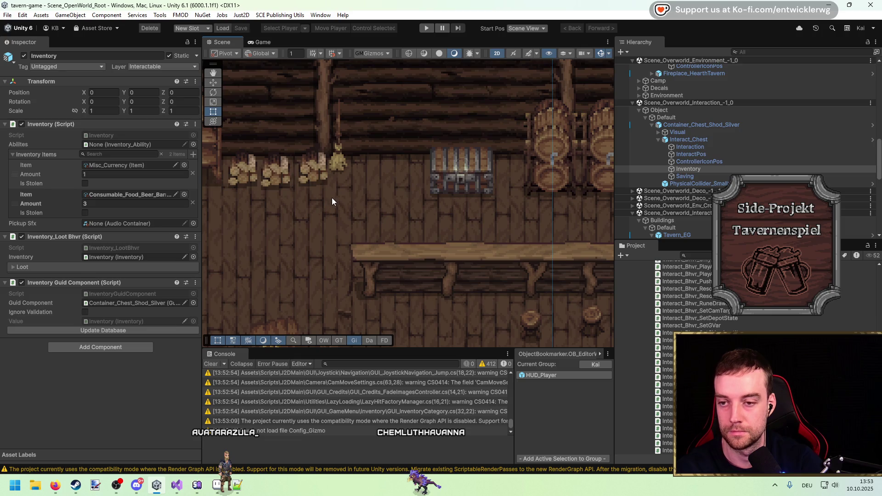
pyautogui.moveTo(372, 194); pyautogui.dragTo(431, 137)
pyautogui.click(426, 28)
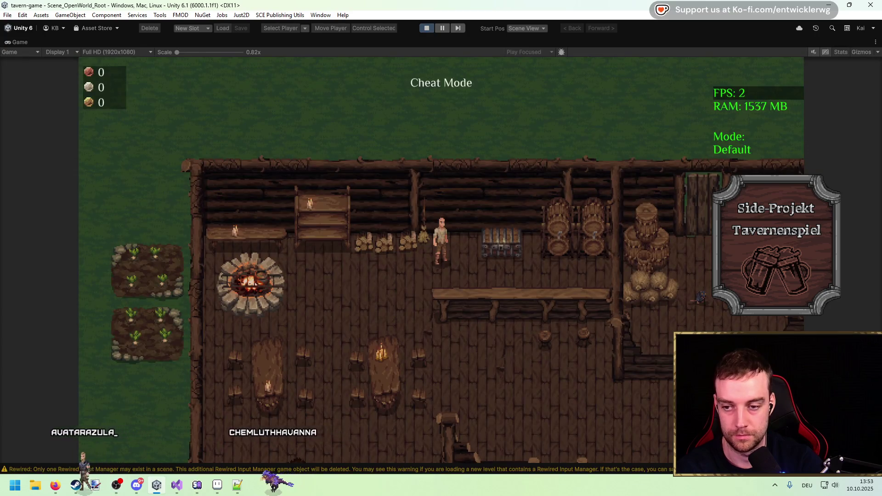
# Step: Take the 3 Bierfass from the chest with Annehmen and place one beside the tap
pyautogui.click(596, 260)
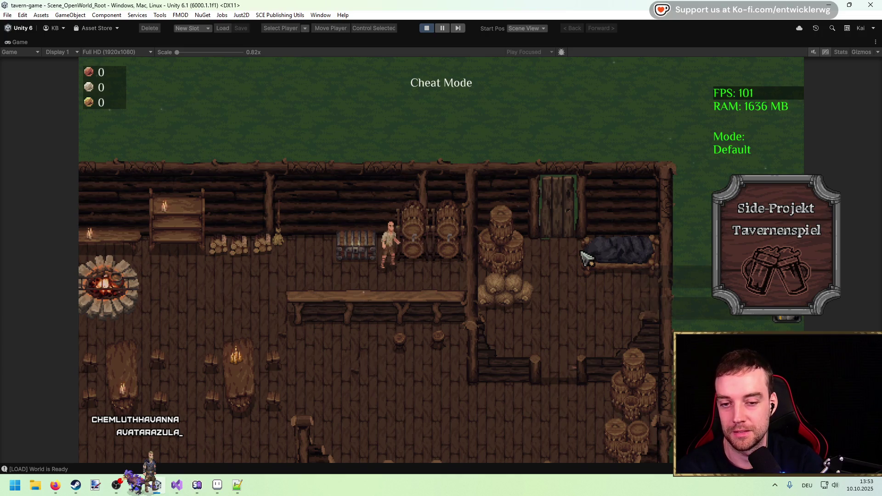
pyautogui.press('d')
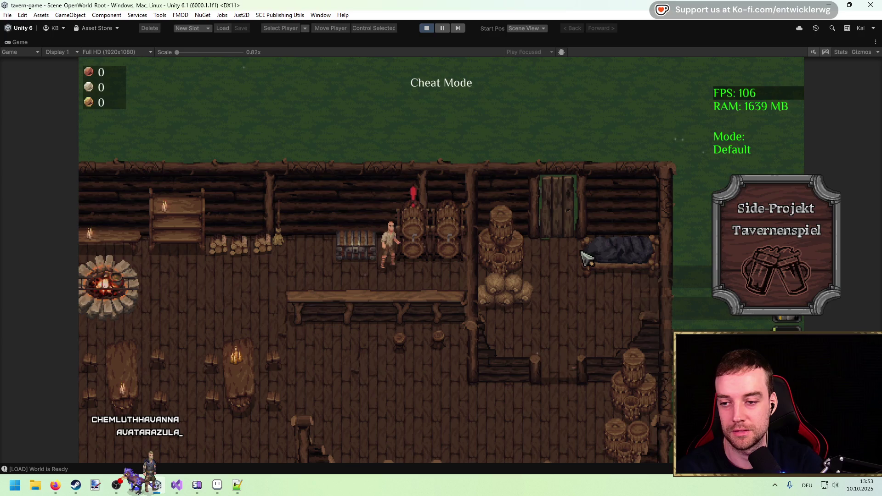
pyautogui.click(374, 253)
pyautogui.click(294, 220)
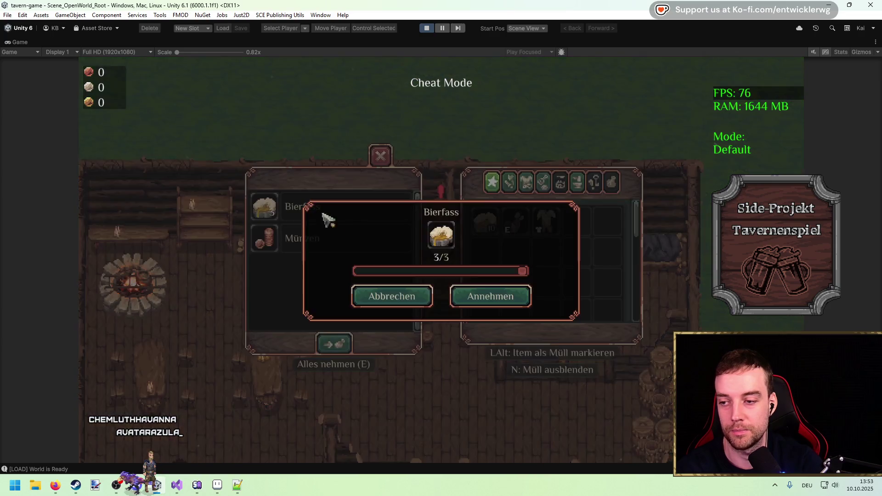
pyautogui.click(491, 296)
pyautogui.press('Escape')
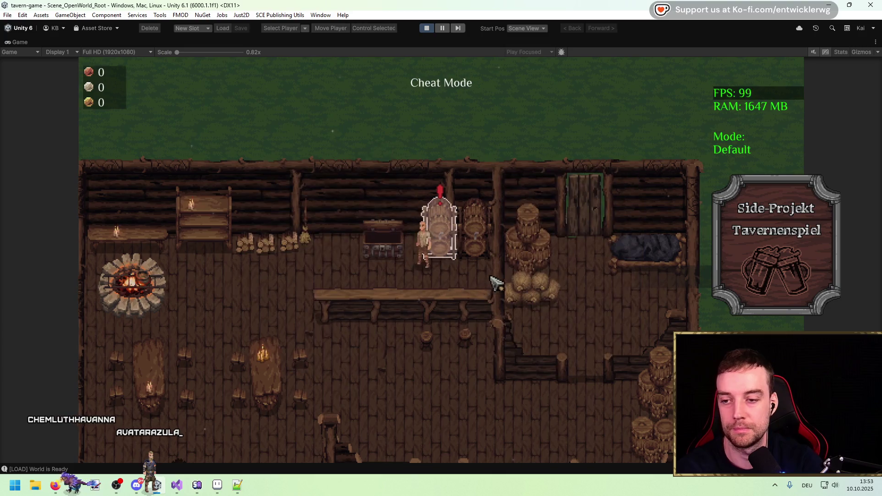
pyautogui.press('e')
# Step: Stop the game and return to the BeerStation script in Visual Studio
pyautogui.press('a')
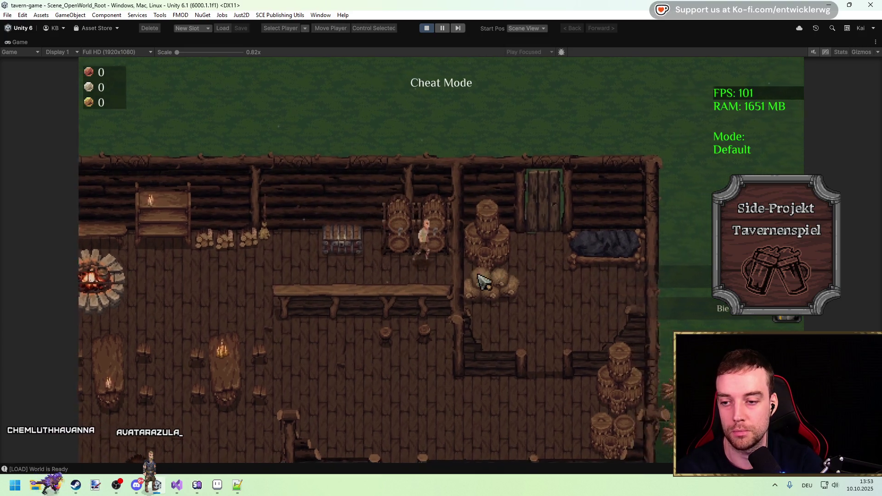
pyautogui.press('a')
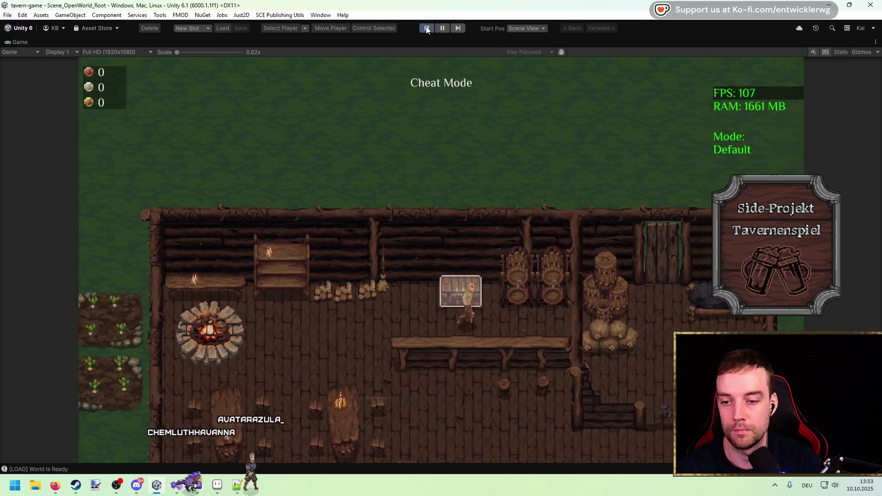
pyautogui.click(427, 27)
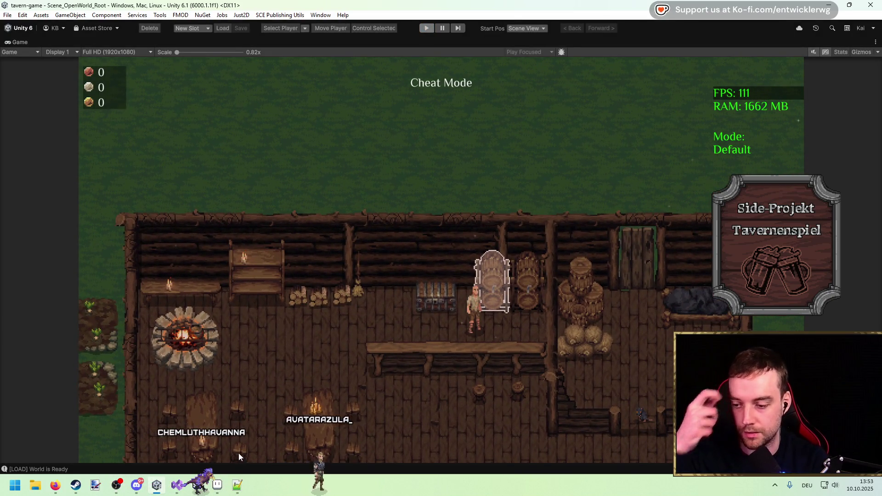
pyautogui.click(177, 485)
pyautogui.scroll(-10, 146, 343)
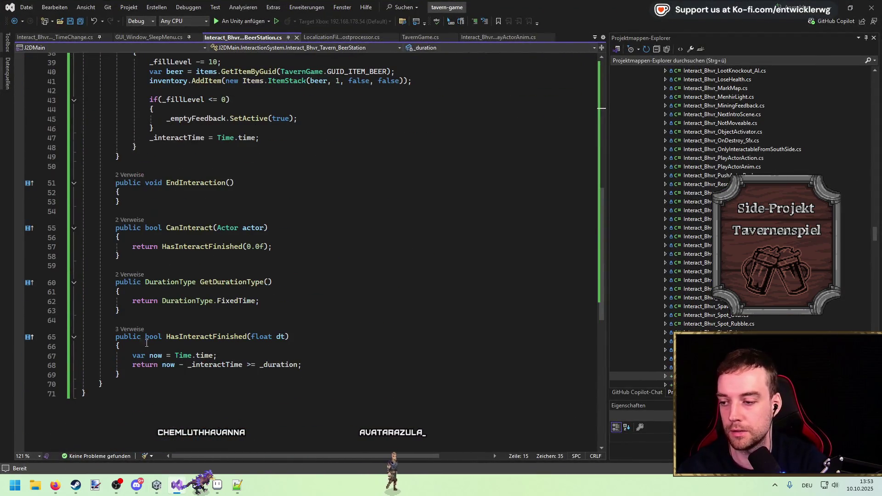
# Step: Add an empty private SpawnText(string text) method below HasInteractFinished
pyautogui.click(147, 375)
pyautogui.press('Return')
pyautogui.press('Return')
pyautogui.write('private void')
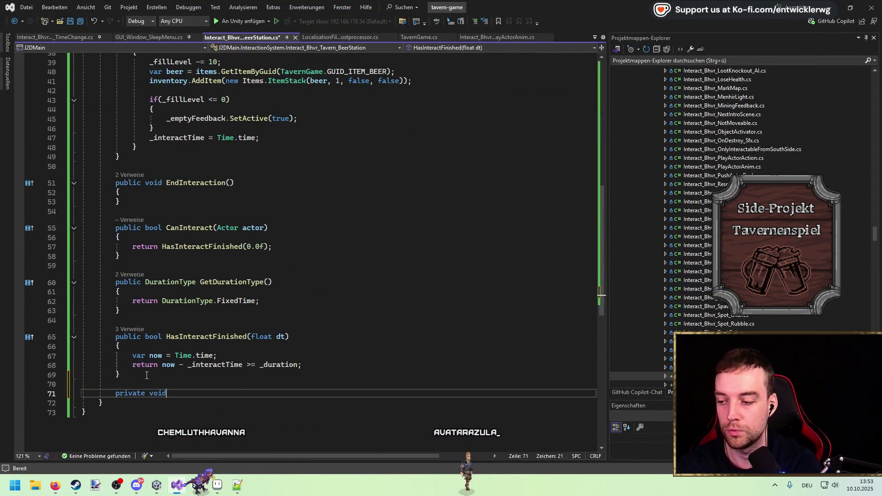
pyautogui.write(' SpawnTe')
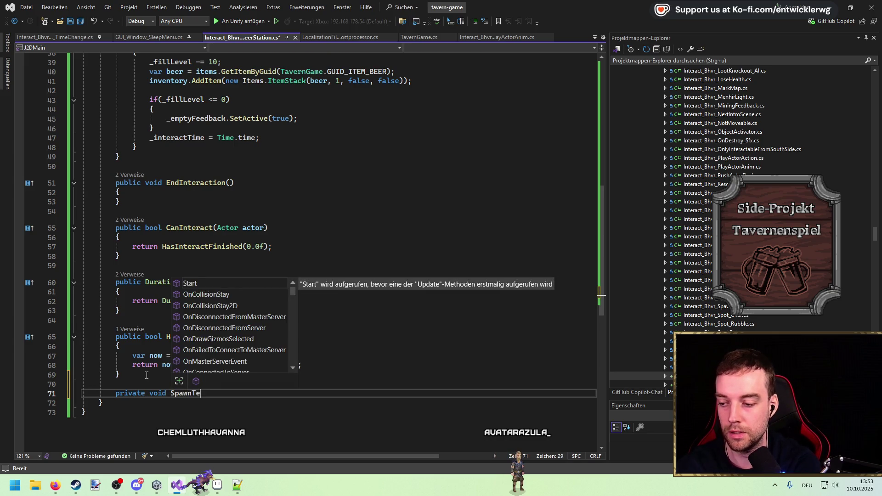
pyautogui.write('xt(string ')
pyautogui.write('{')
pyautogui.press('Return')
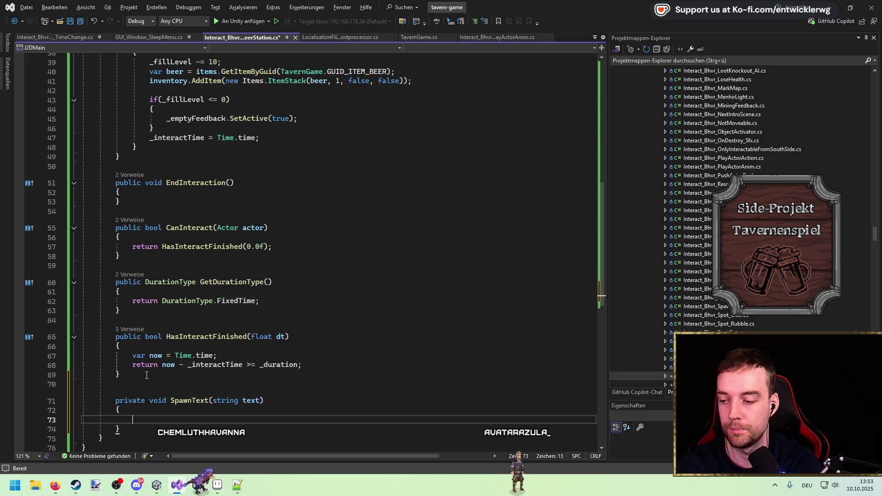
# Step: Make SpawnText call FloatingText.CreateFloatingText(text, transform.position, null, Color.white, 2.0f), save, and list its references
pyautogui.scroll(-4, 403, 376)
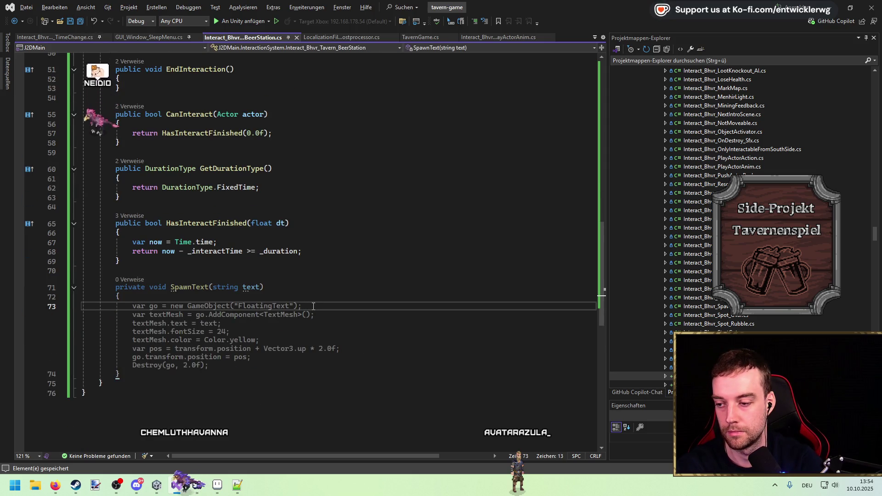
pyautogui.press('Escape')
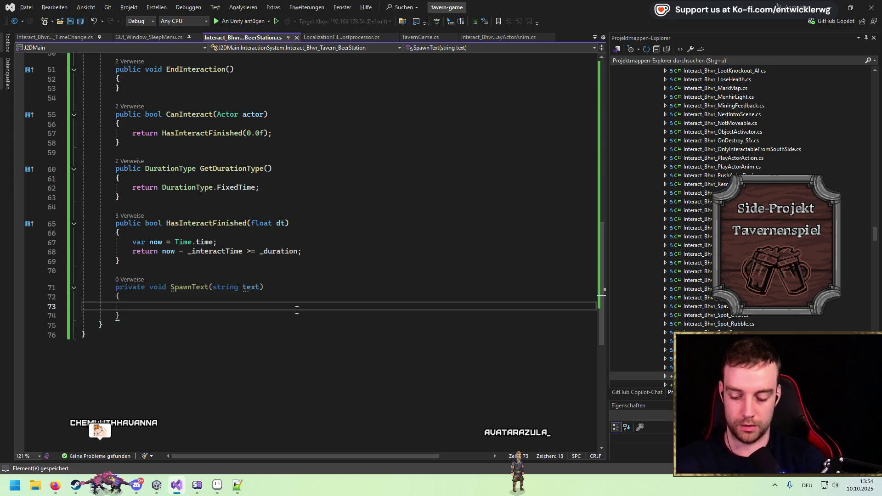
pyautogui.write('Floati')
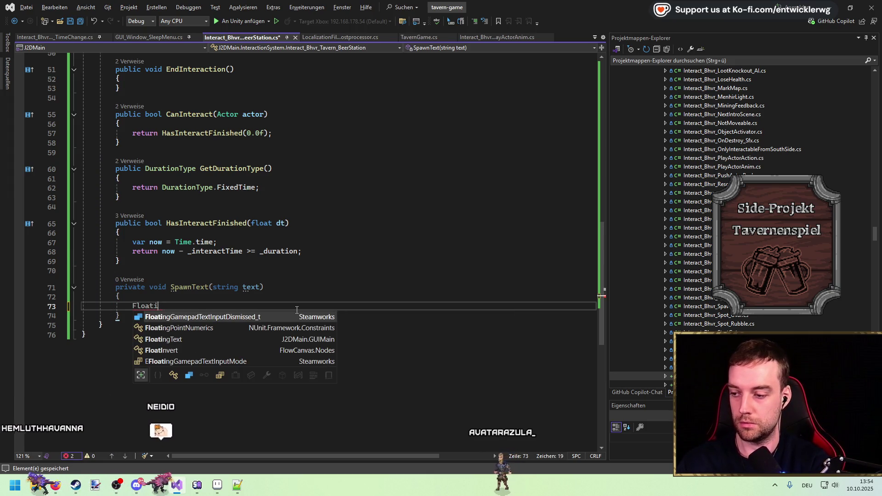
pyautogui.write('ngTe.Crea(')
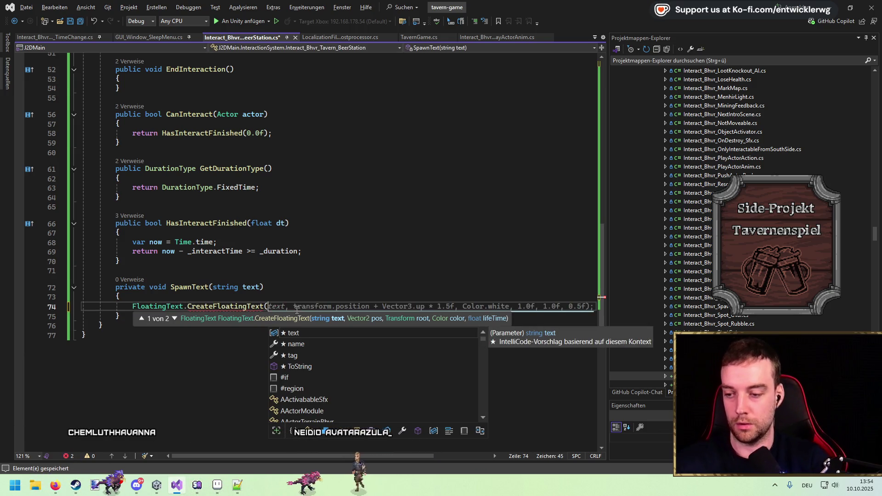
pyautogui.write('""')
pyautogui.write('text,')
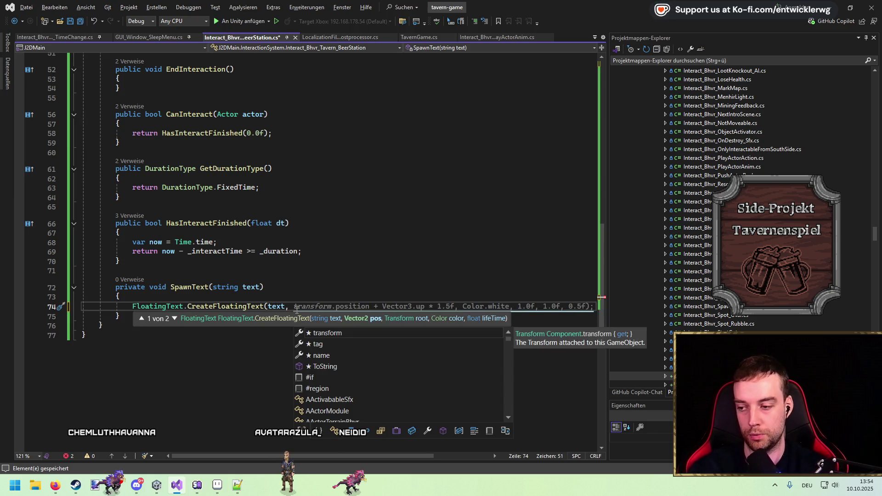
pyautogui.press('Escape')
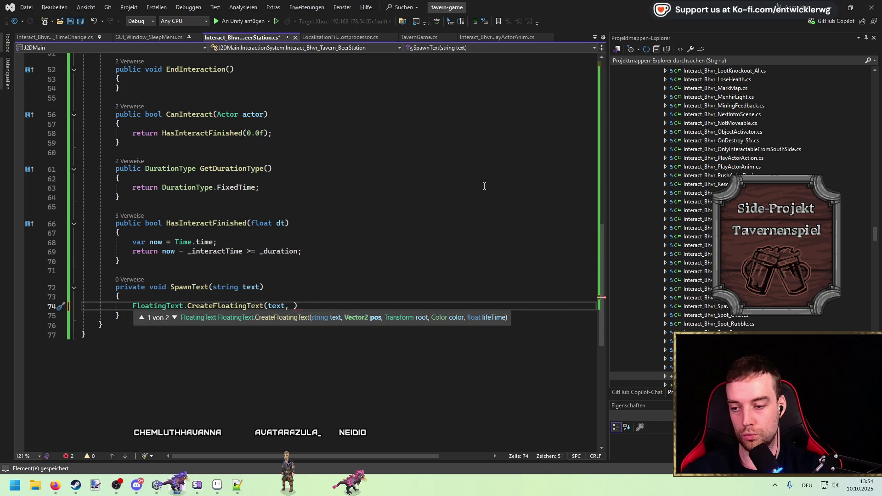
pyautogui.press('Down')
pyautogui.press('Down')
pyautogui.press('Down')
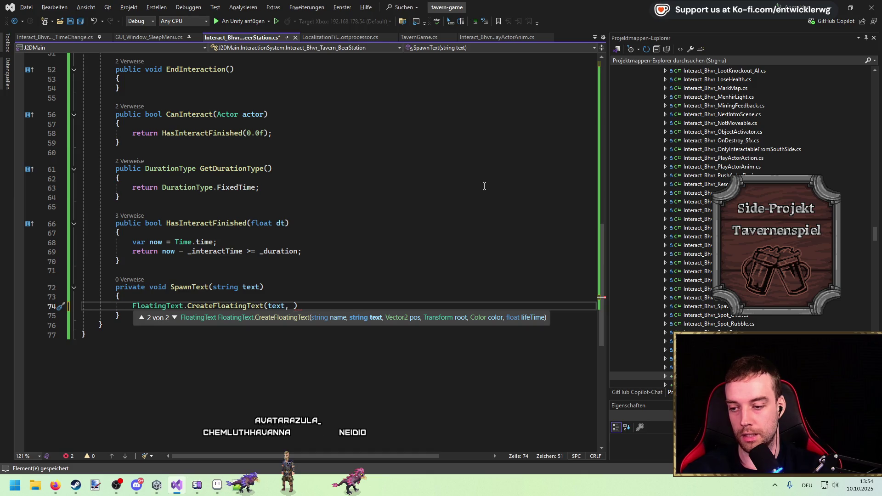
pyautogui.press('Up')
pyautogui.write('transform.position,')
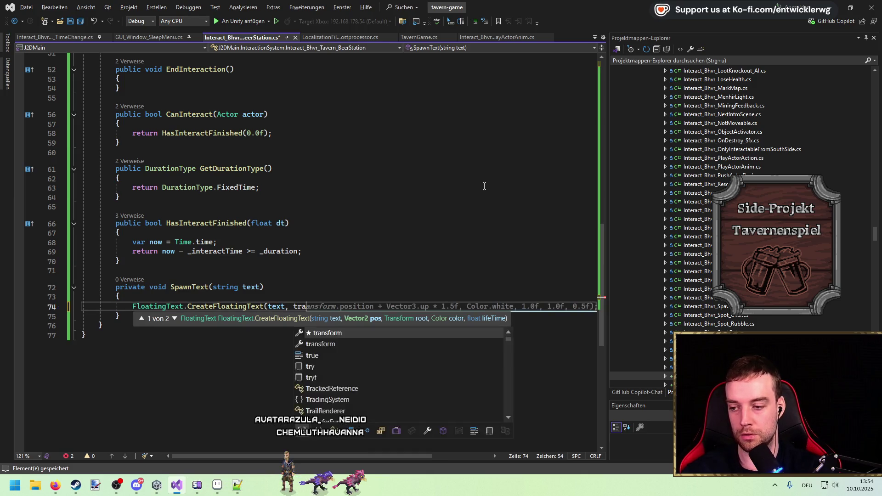
pyautogui.write(' null, Col')
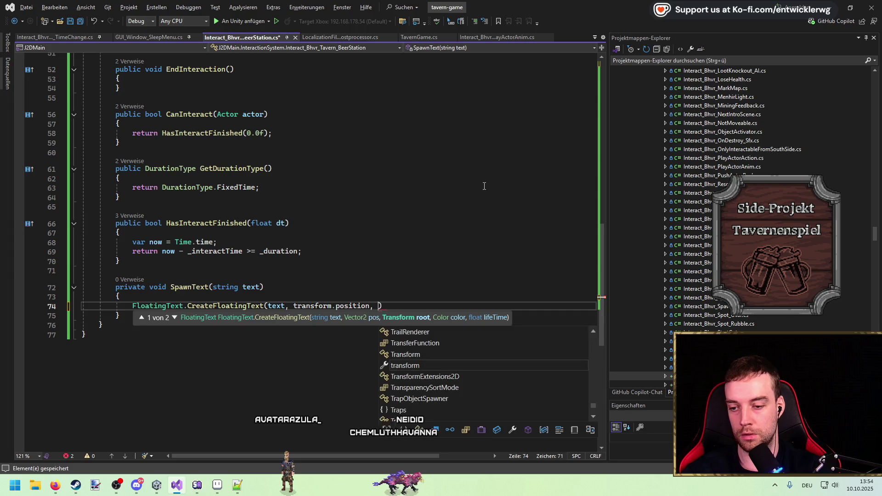
pyautogui.write('or.white, 2.0f')
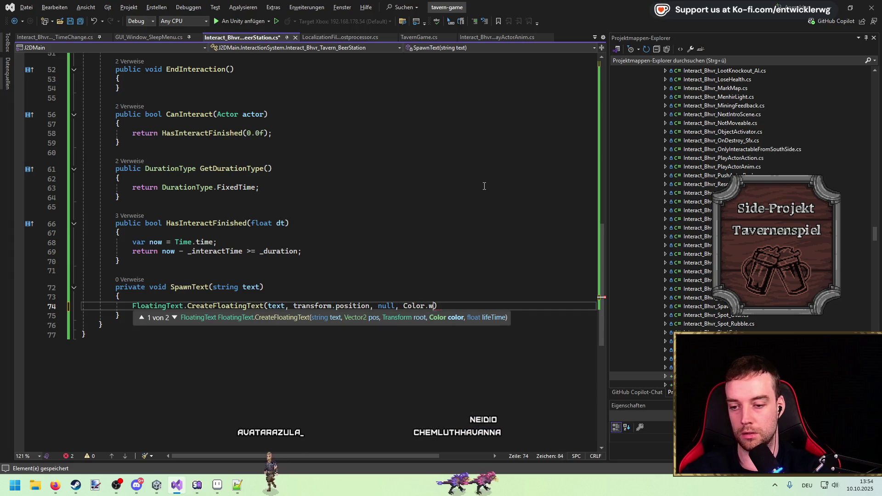
pyautogui.write(');')
pyautogui.hotkey('ctrl', 's')
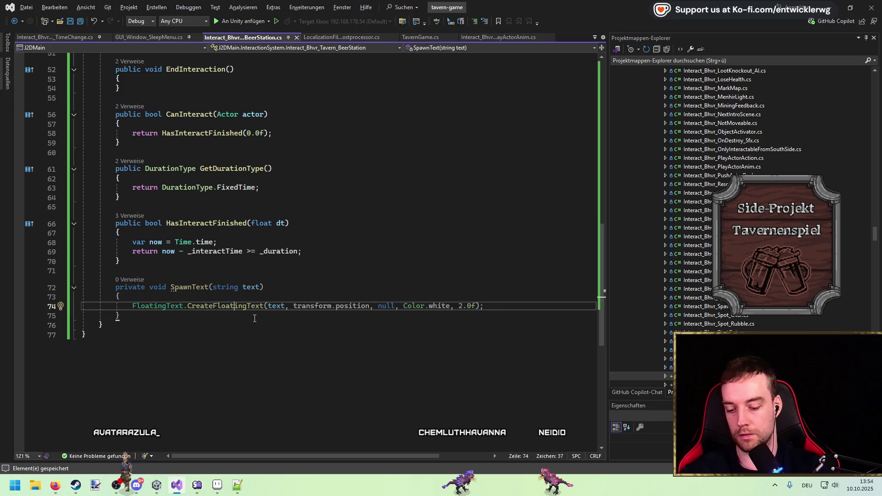
pyautogui.hotkey('shift', 'F12')
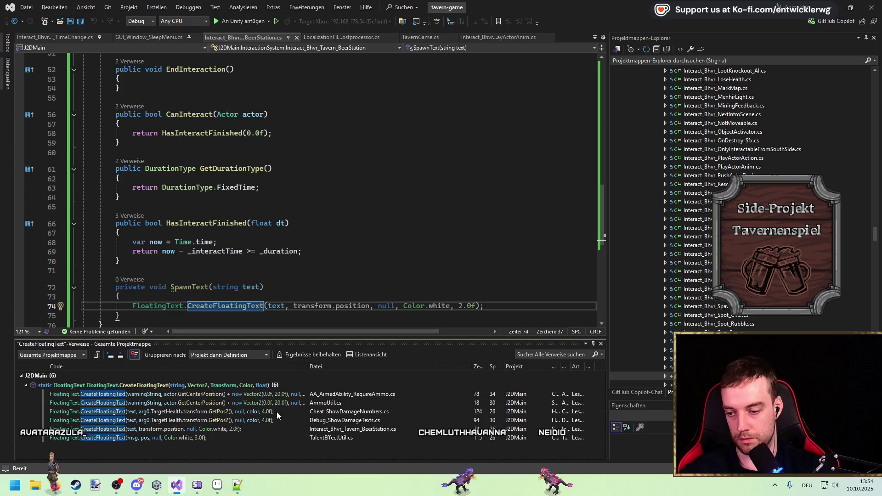
# Step: Check the TalentEffectUtil.cs usage of CreateFloatingText, then return to the beer station script
pyautogui.doubleClick(306, 437)
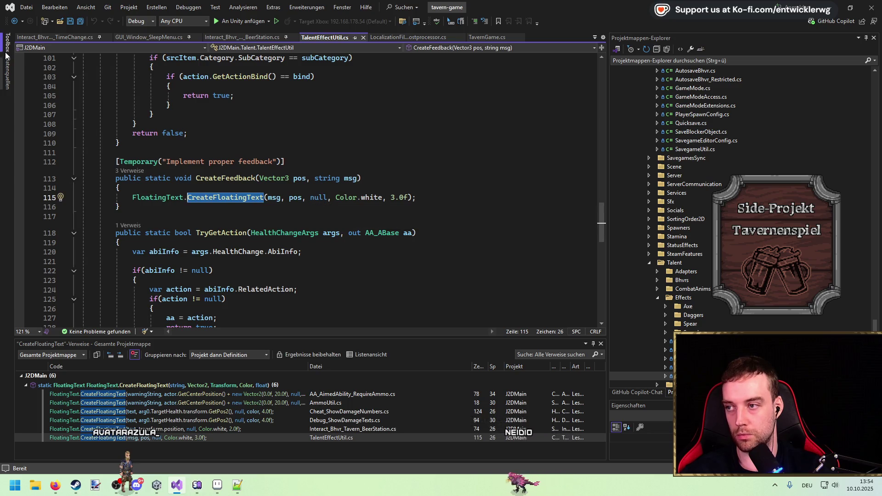
pyautogui.click(18, 21)
pyautogui.scroll(-2, 319, 257)
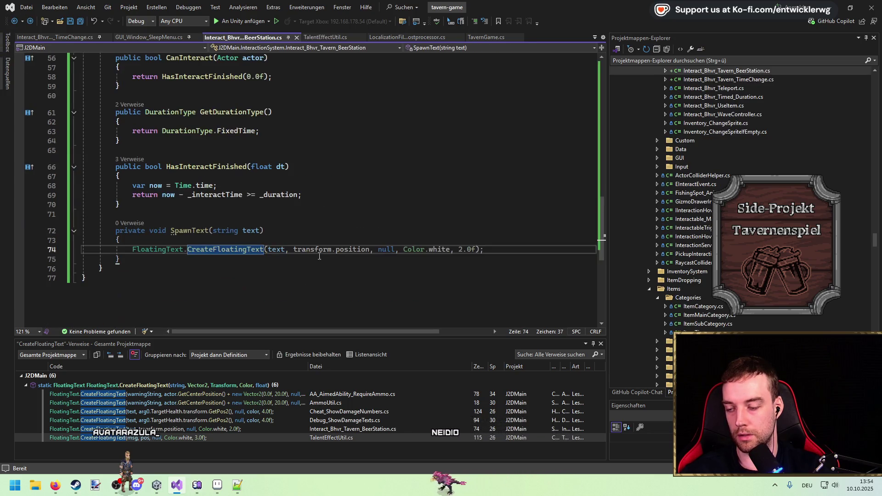
pyautogui.press('Up')
pyautogui.scroll(15, 349, 234)
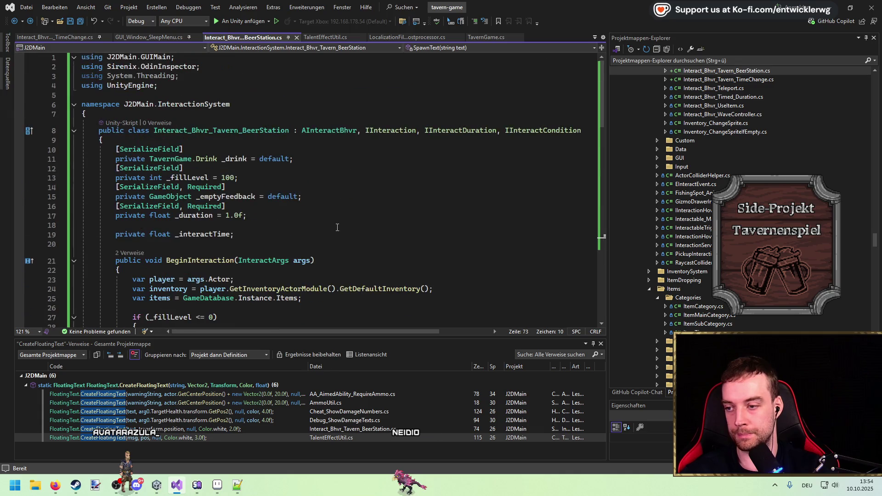
# Step: Pass _emptyFeedback.transform.position as the floating text position in SpawnText and save
pyautogui.click(256, 198)
pyautogui.scroll(-19, 331, 247)
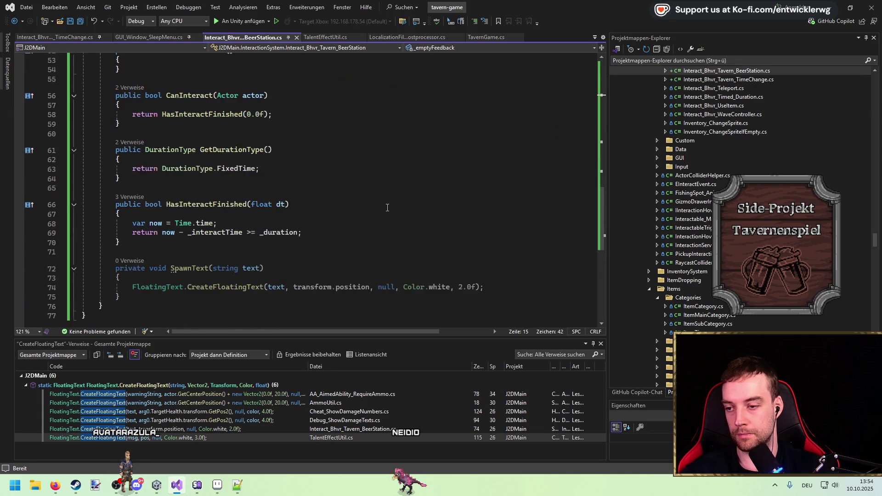
pyautogui.write('_emptyFeedback')
pyautogui.write('.tra')
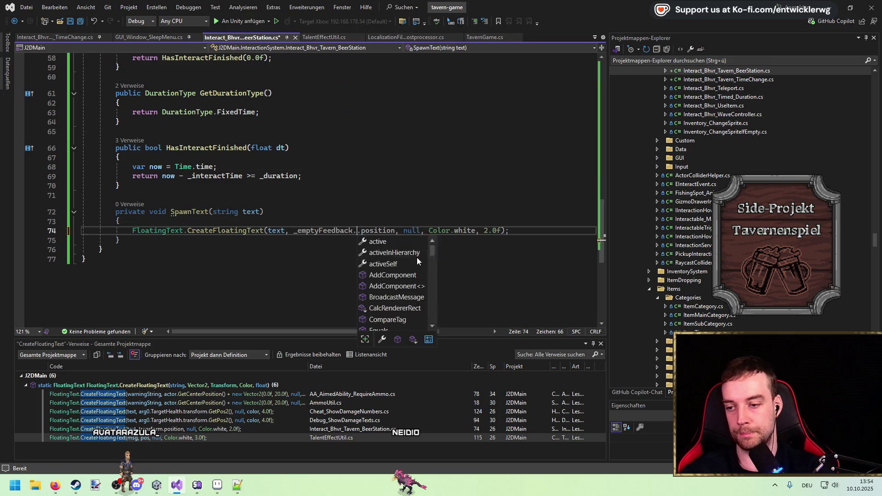
pyautogui.press('Tab')
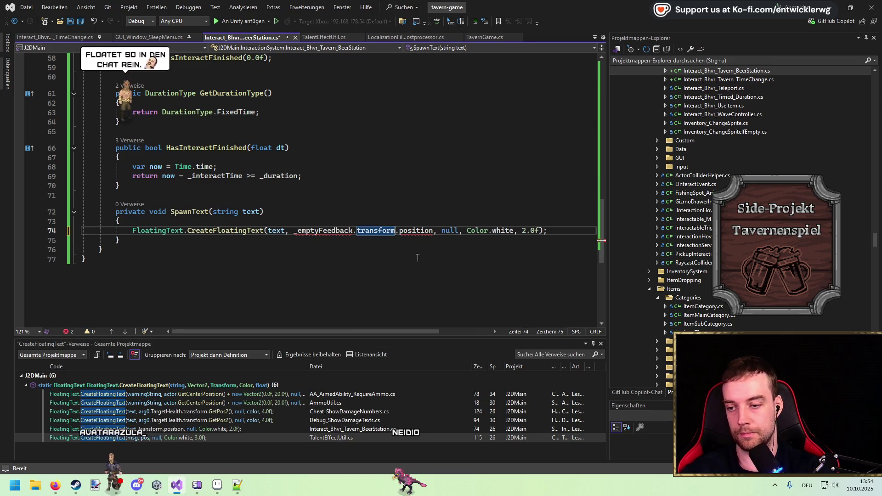
pyautogui.hotkey('ctrl', 's')
pyautogui.click(424, 230)
pyautogui.click(207, 212)
# Step: Insert SpawnText("Empty"); just before _emptyFeedback.SetActive(true)
pyautogui.scroll(8, 283, 202)
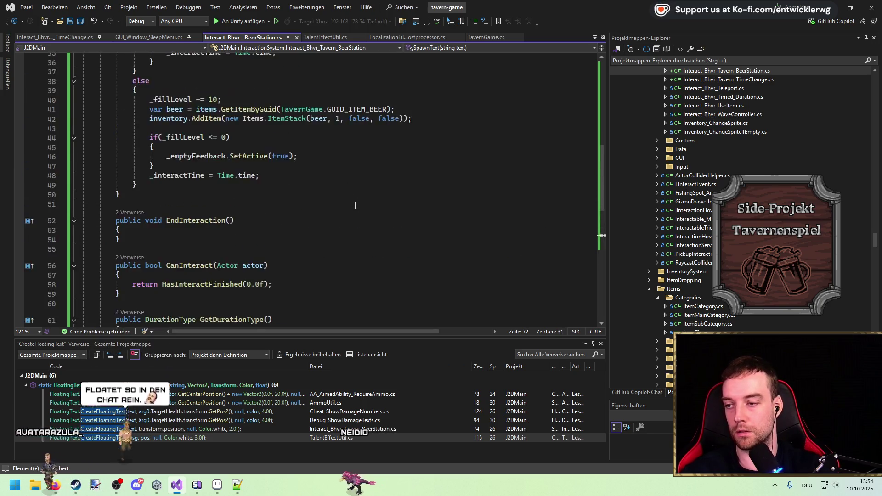
pyautogui.scroll(2, 284, 202)
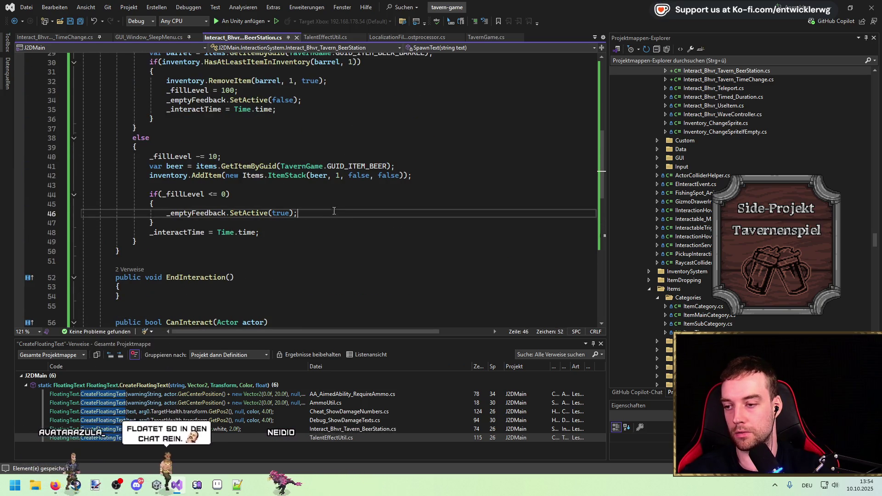
pyautogui.click(167, 213)
pyautogui.press('Return')
pyautogui.press('Up')
pyautogui.write('SpawnText();')
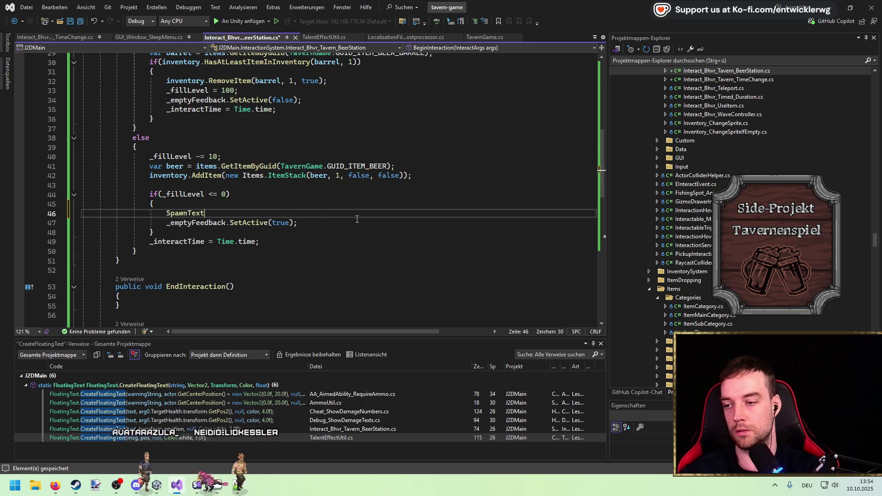
pyautogui.press('Left')
pyautogui.press('Left')
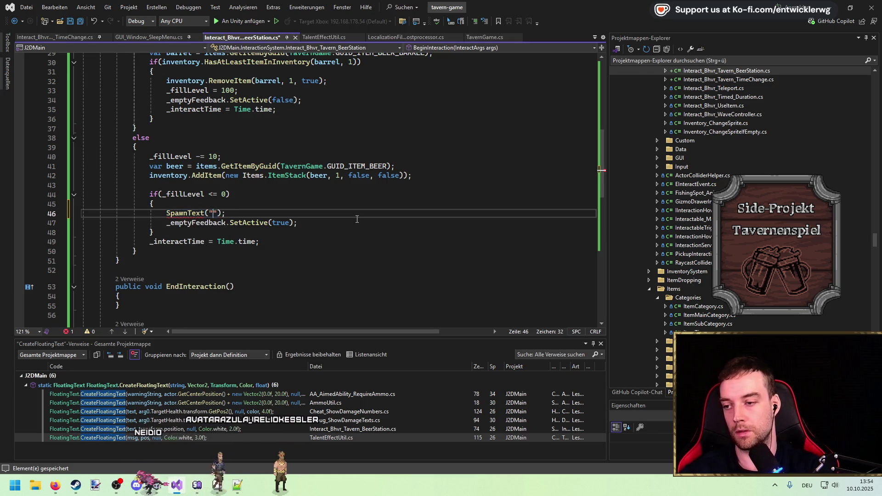
pyautogui.write('Empty')
pyautogui.press('End')
pyautogui.scroll(3, 321, 220)
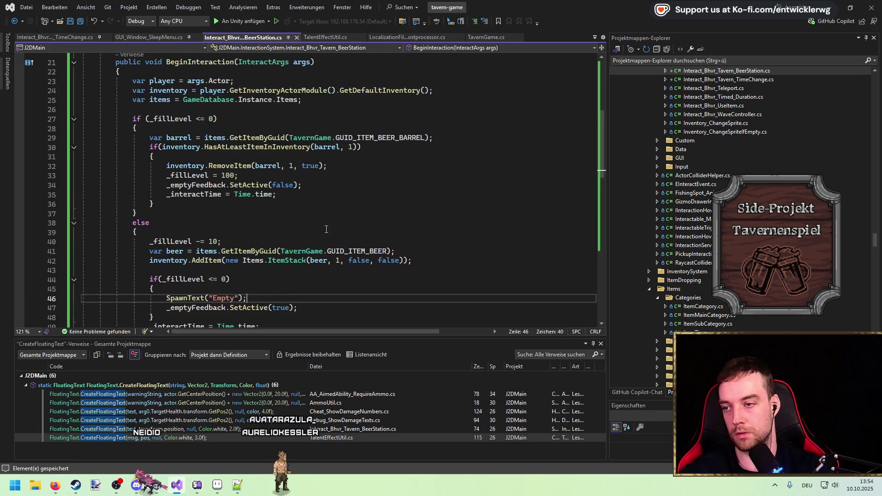
pyautogui.hotkey('ctrl', 'c')
# Step: Add SpawnText("Refilled"); before inventory.RemoveItem, save, and clear Unity's console
pyautogui.scroll(-1, 297, 208)
pyautogui.press('Up')
pyautogui.press('Up')
pyautogui.press('Up')
pyautogui.press('Home')
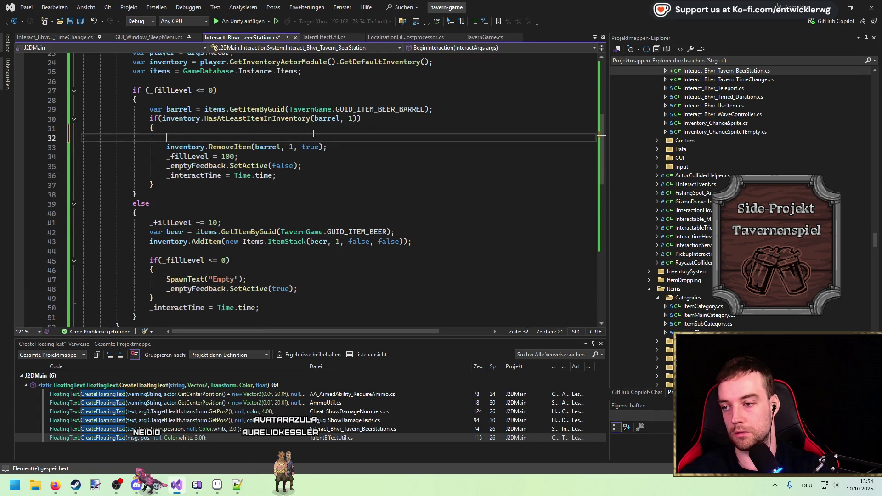
pyautogui.hotkey('ctrl', 'v')
pyautogui.doubleClick(219, 138)
pyautogui.write('Re')
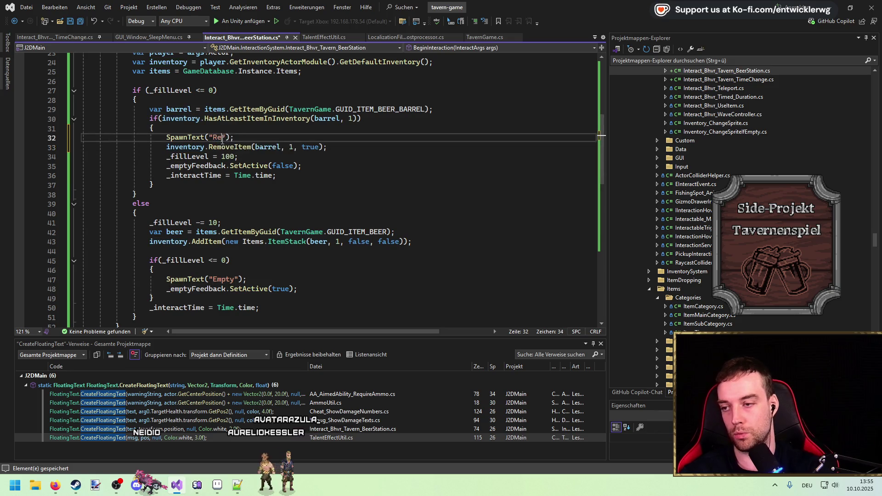
pyautogui.click(316, 212)
pyautogui.scroll(4, 316, 212)
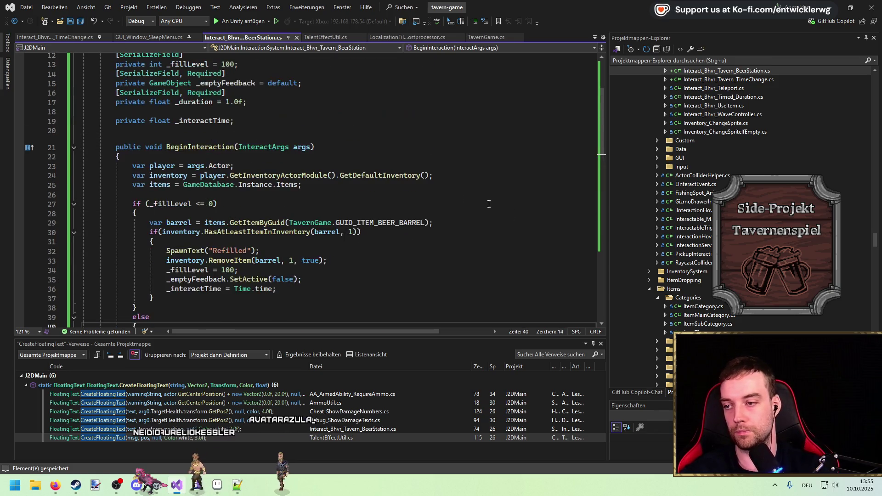
pyautogui.hotkey('ctrl', 's')
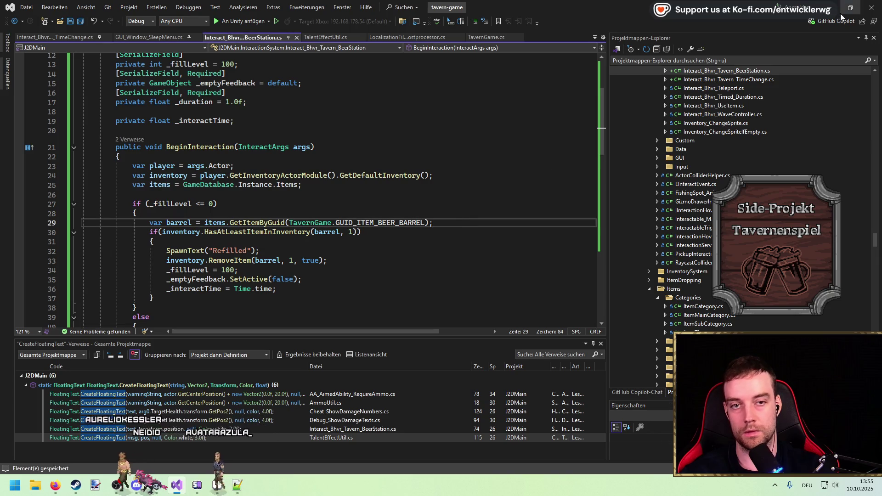
pyautogui.hotkey('alt', 'Tab')
pyautogui.click(211, 364)
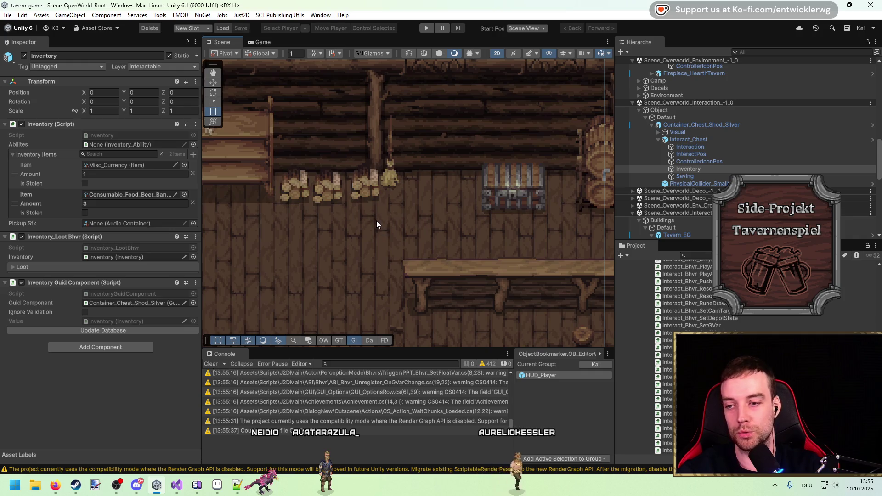
# Step: Enter Play mode to test the beer station's new floating text
pyautogui.click(426, 28)
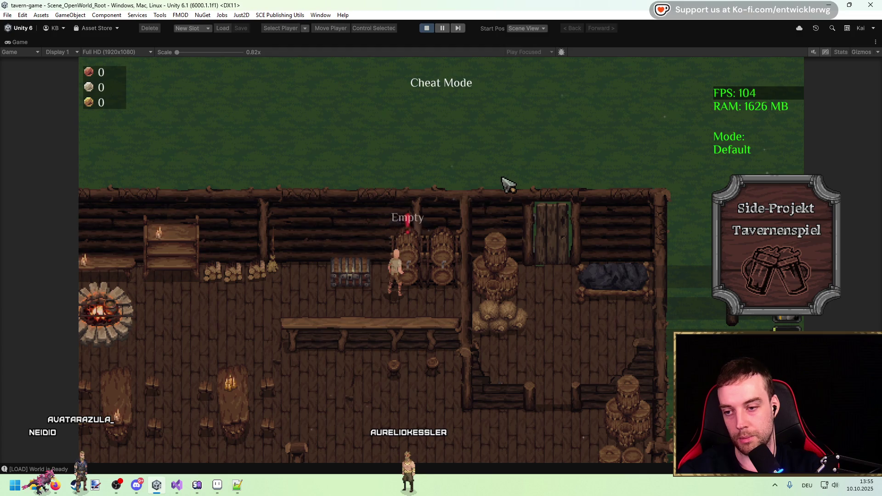
# Step: Walk the character toward the chest, then return to the script's Empty message line
pyautogui.press('a')
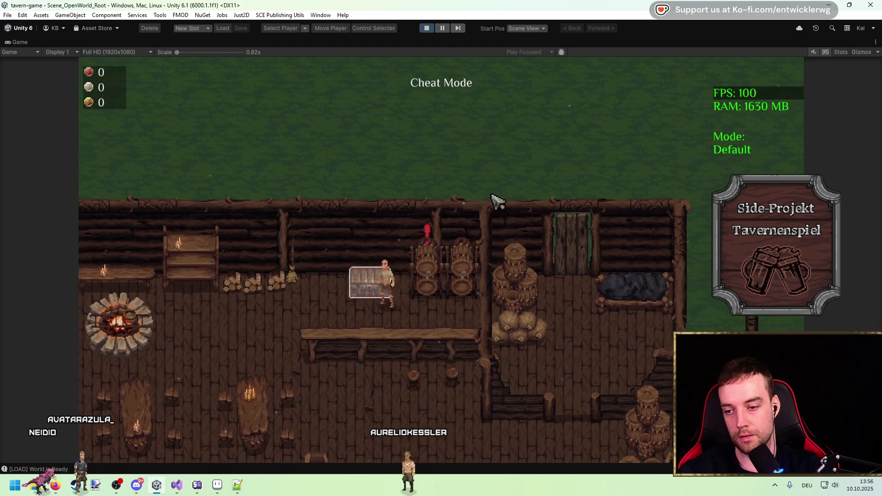
pyautogui.hotkey('alt', 'Tab')
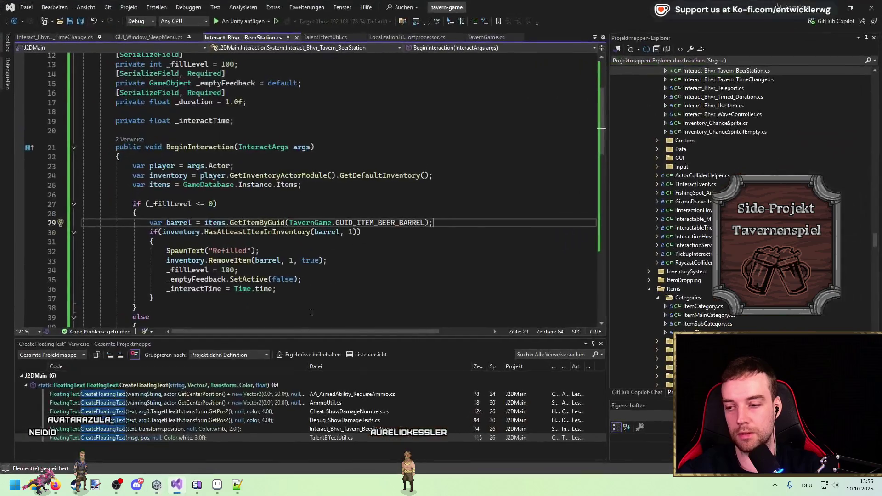
pyautogui.scroll(-6, 285, 257)
pyautogui.click(268, 224)
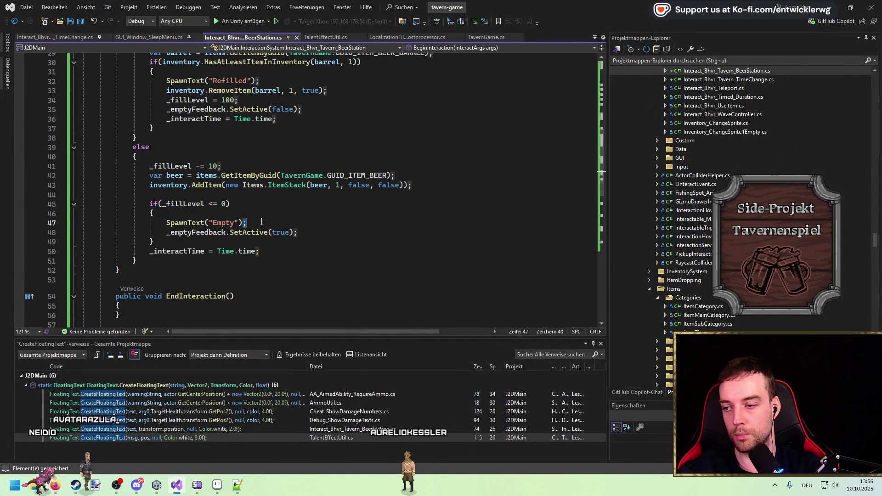
pyautogui.scroll(4, 261, 222)
# Step: Start an else branch after the HasAtLeastItemInInventory barrel check
pyautogui.click(193, 242)
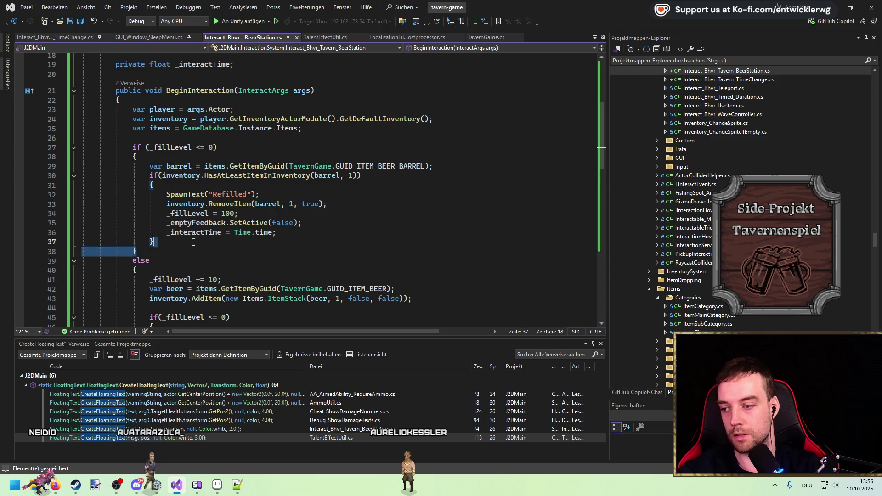
pyautogui.press('Return')
pyautogui.write('else')
pyautogui.press('Return')
# Step: Fill the else branch with SpawnText("Empty"); and check it
pyautogui.write('{')
pyautogui.press('Return')
pyautogui.write('SpawnText("Empty");')
pyautogui.press('Return')
pyautogui.write('}')
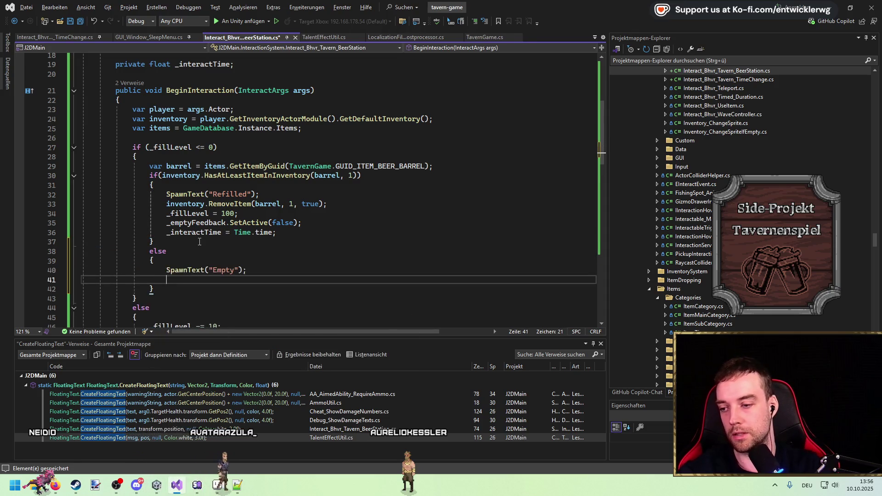
pyautogui.click(405, 254)
# Step: In the running game, take 1 of the 3 Bierfass barrels from the chest
pyautogui.click(852, 12)
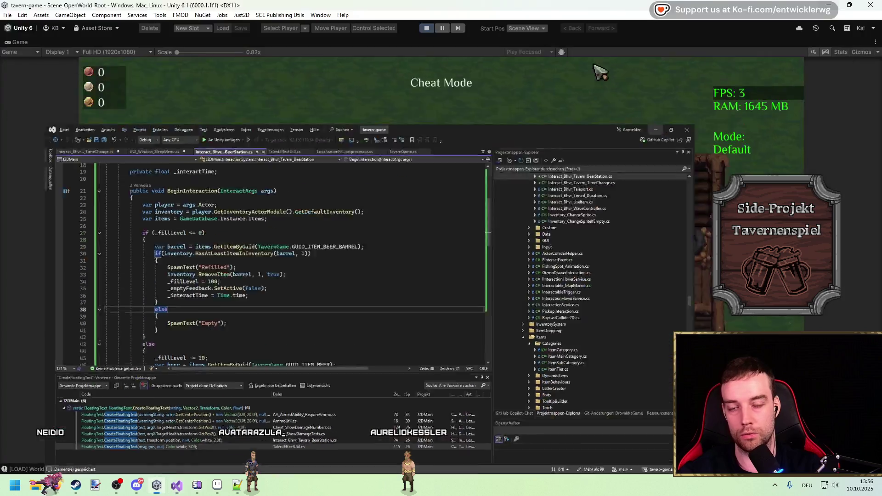
pyautogui.press('e')
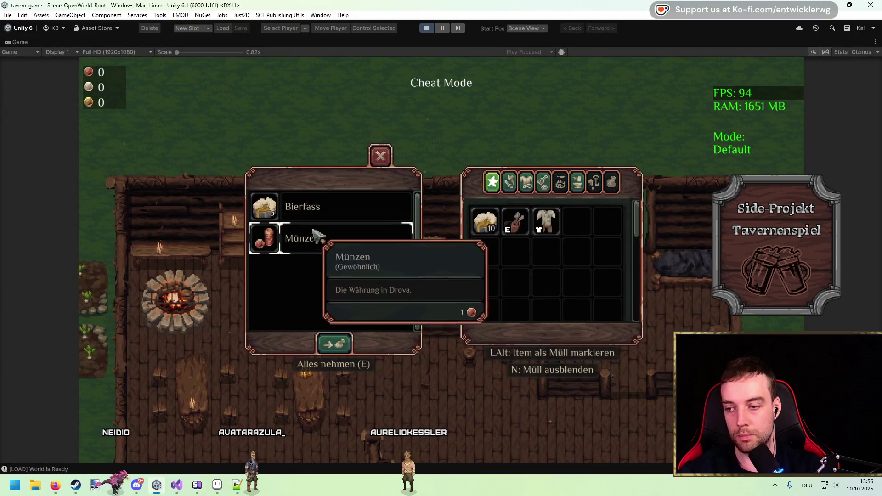
pyautogui.click(322, 207)
pyautogui.moveTo(526, 271); pyautogui.dragTo(360, 271)
pyautogui.click(491, 297)
pyautogui.press('Escape')
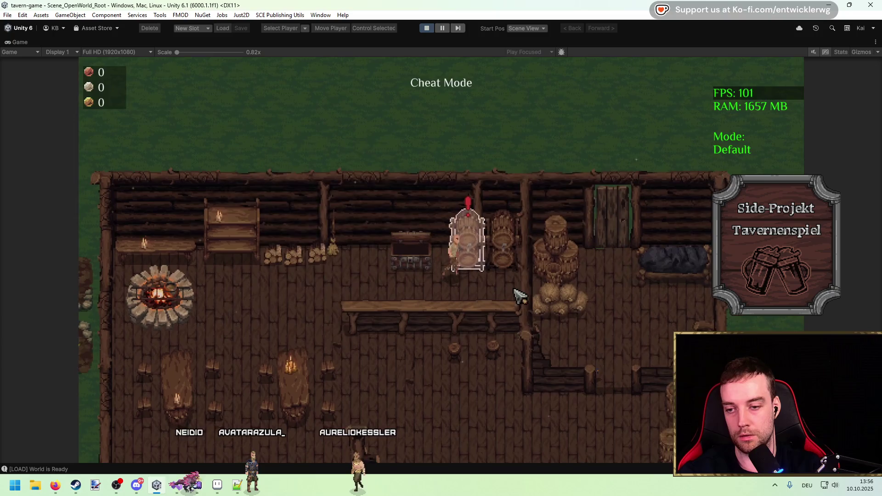
# Step: Refill the beer tap with the barrel, then stop the game
pyautogui.press('d')
pyautogui.press('e')
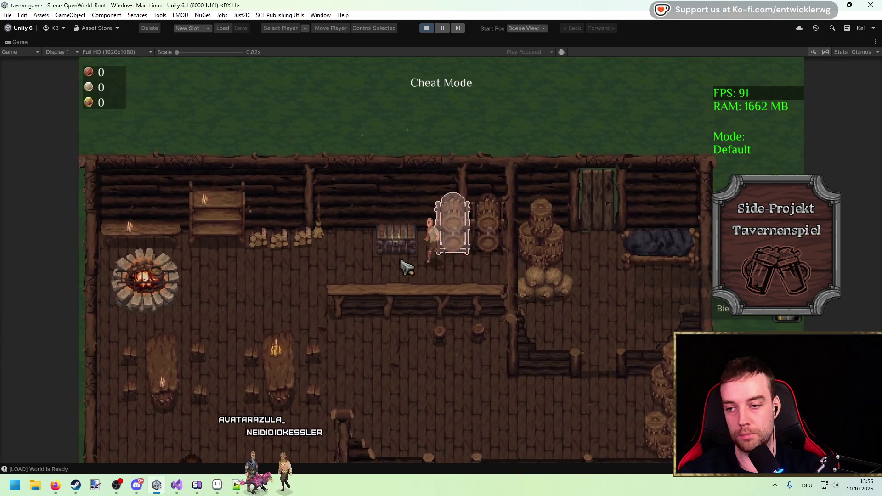
pyautogui.click(429, 27)
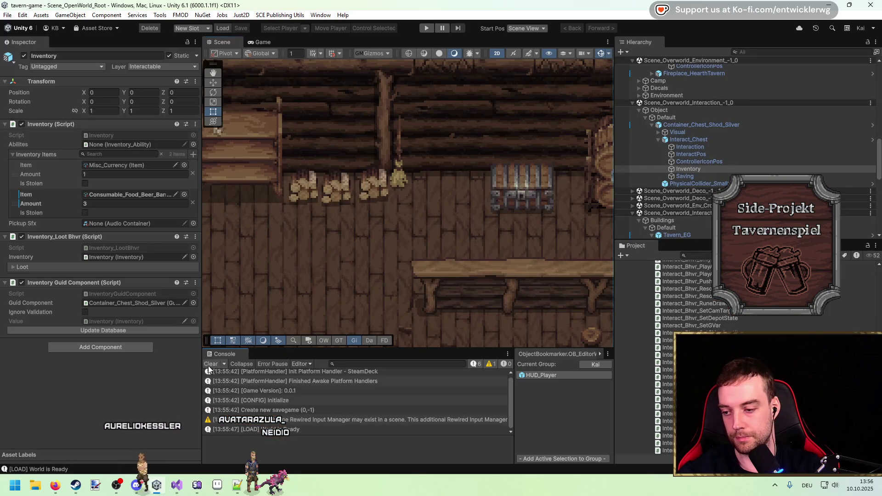
# Step: Clear the console, collapse the Container_Chest_Shod_Silver entry, and pan across the tavern
pyautogui.click(212, 364)
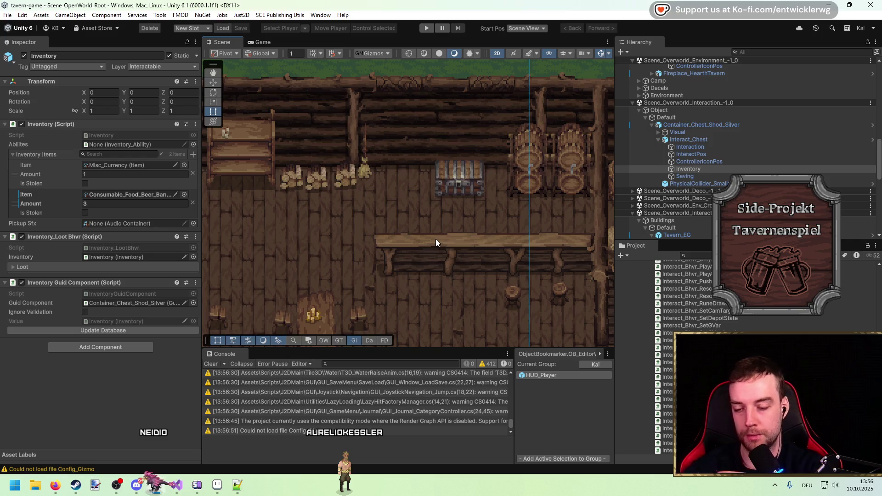
pyautogui.click(207, 364)
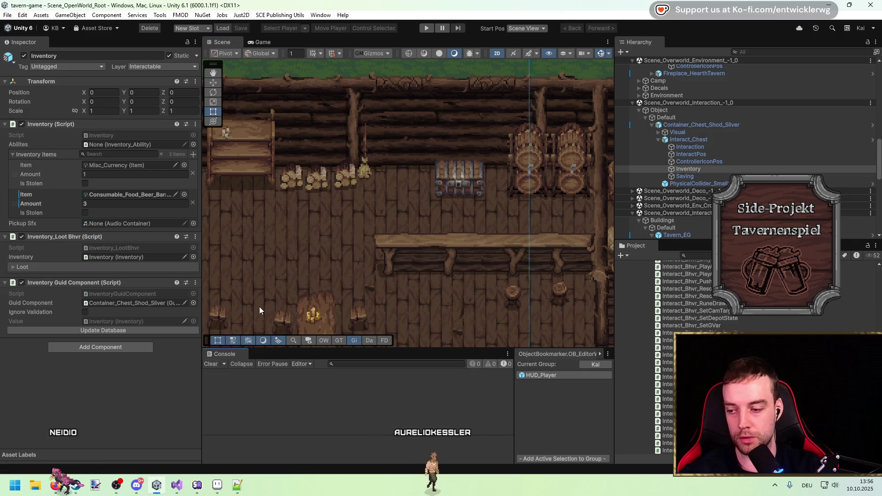
pyautogui.click(652, 125)
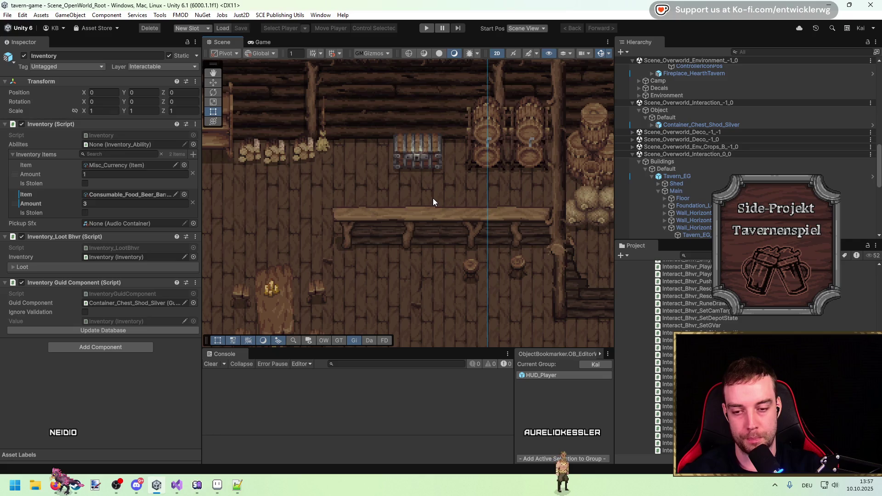
pyautogui.scroll(-5, 431, 197)
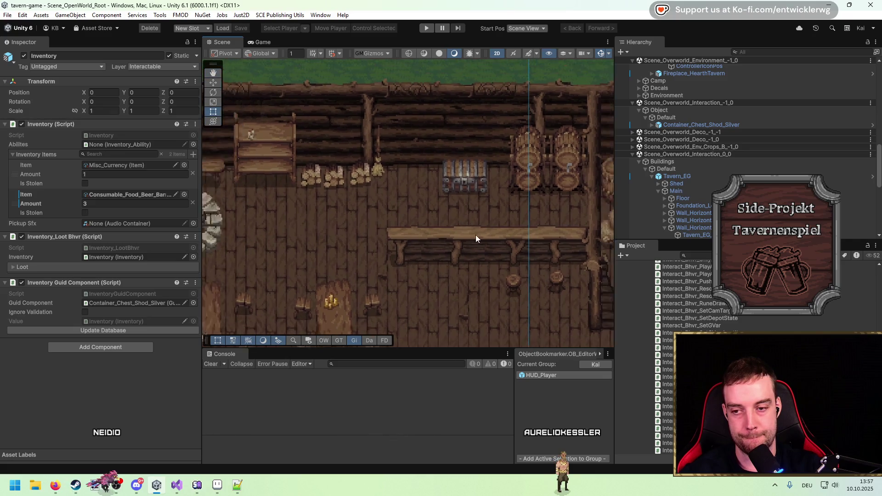
pyautogui.moveTo(476, 235); pyautogui.dragTo(470, 228)
pyautogui.scroll(-3, 419, 177)
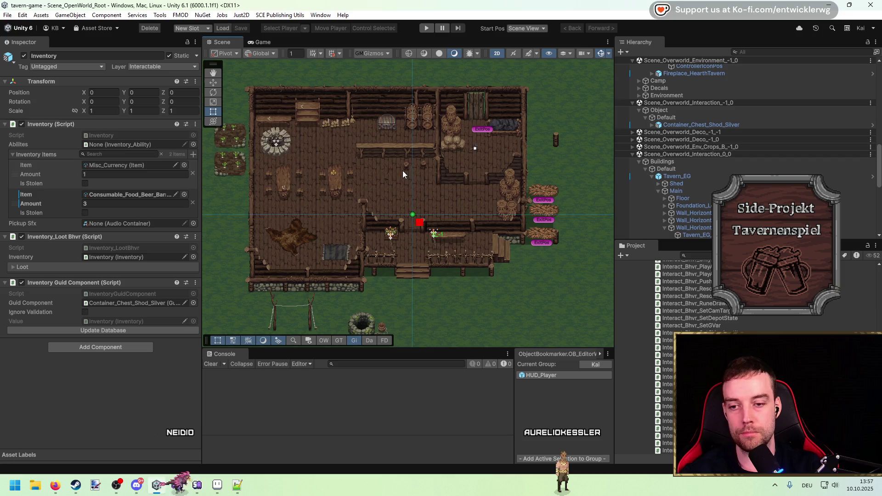
pyautogui.scroll(3, 390, 166)
pyautogui.scroll(2, 404, 184)
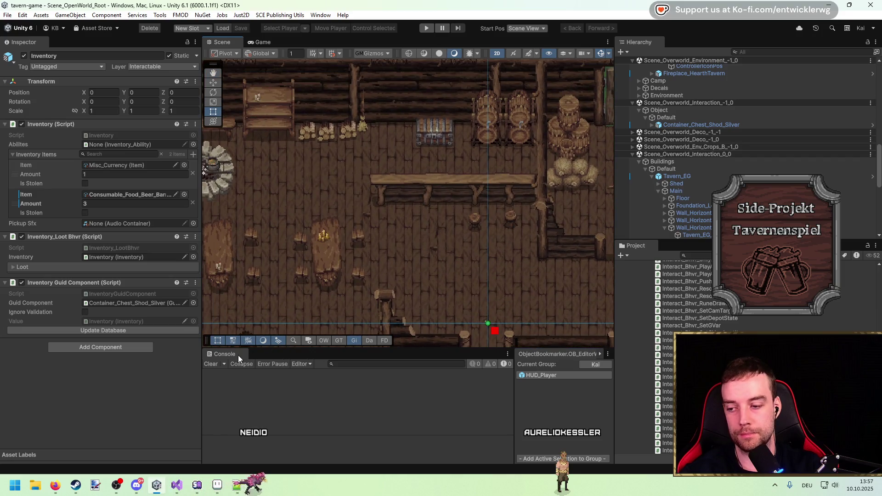
# Step: Narrow the Inspector panel and centre the Scene view on the bar counter
pyautogui.moveTo(201, 227); pyautogui.dragTo(167, 226)
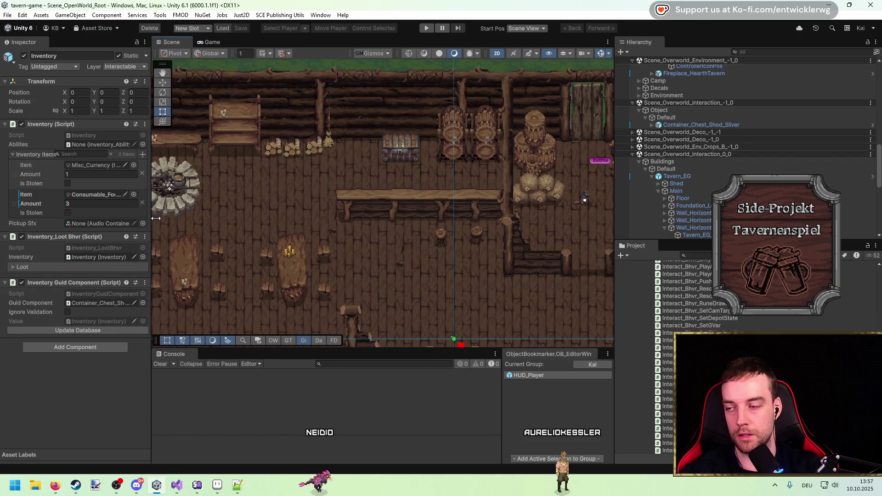
pyautogui.scroll(-4, 404, 239)
pyautogui.scroll(5, 467, 169)
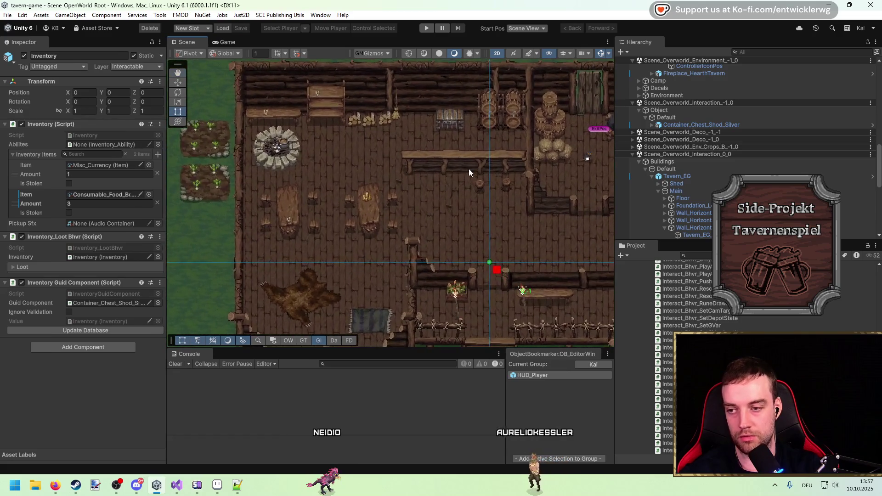
pyautogui.scroll(2, 473, 238)
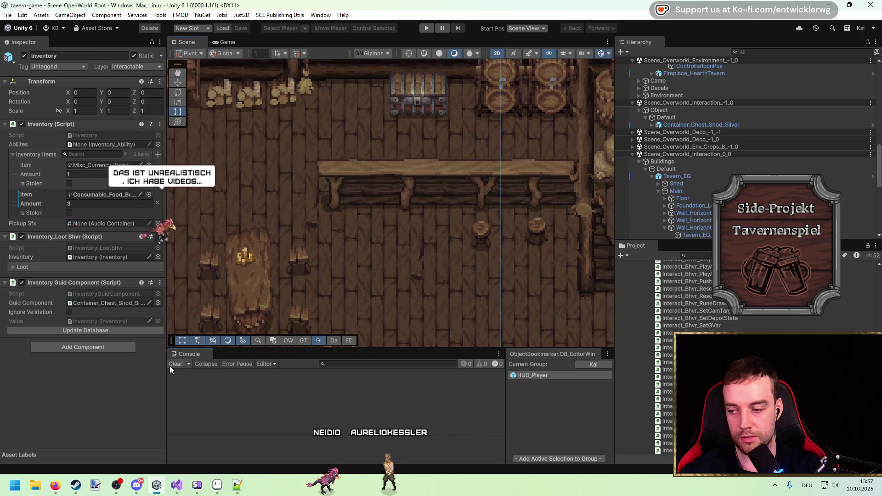
pyautogui.moveTo(456, 213); pyautogui.dragTo(455, 227)
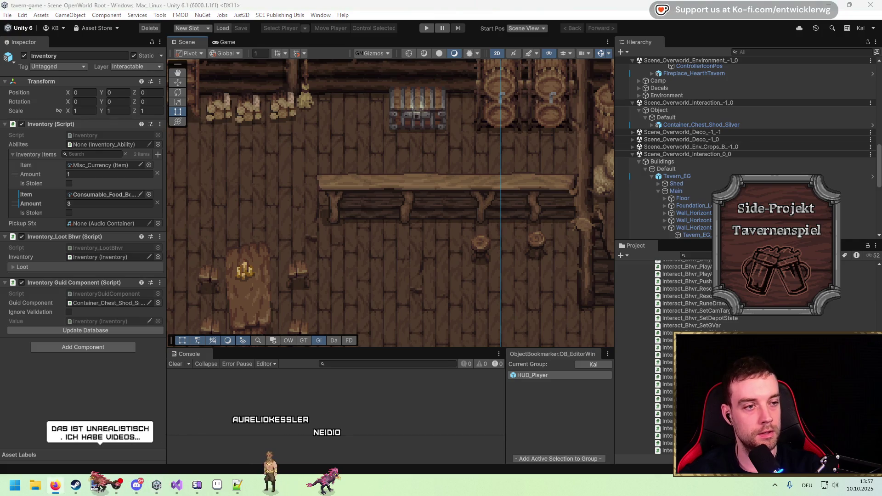
pyautogui.moveTo(497, 224)
pyautogui.mouseDown()
pyautogui.moveTo(427, 233)
pyautogui.moveTo(418, 212)
pyautogui.moveTo(490, 224)
pyautogui.mouseUp()
# Step: Browse File Explorer from Desktop to Dokumente, then bring Visual Studio back to the front
pyautogui.click(36, 485)
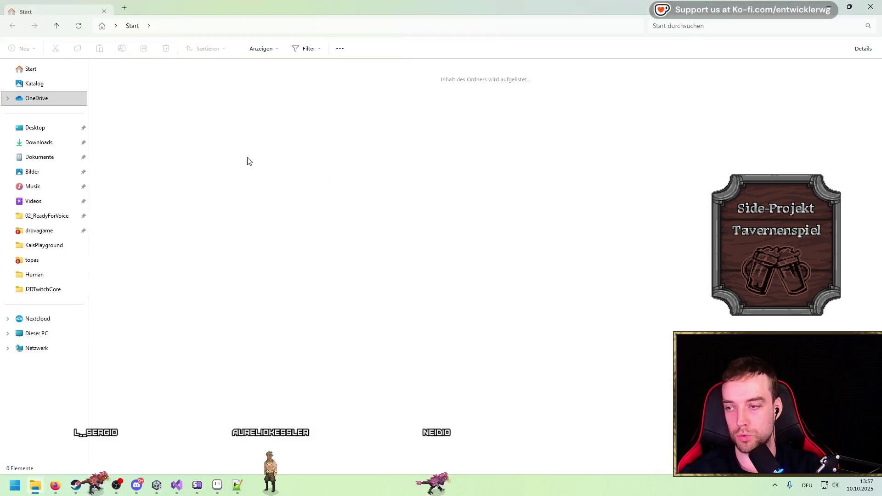
pyautogui.click(35, 127)
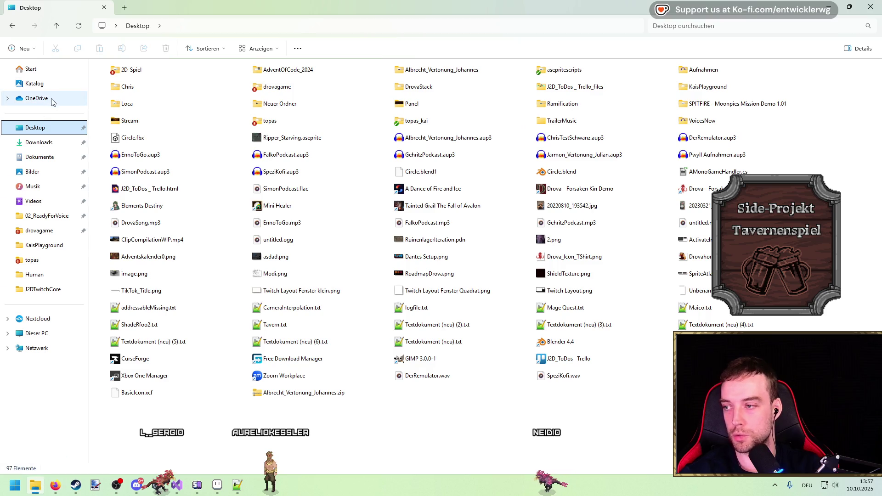
pyautogui.click(50, 162)
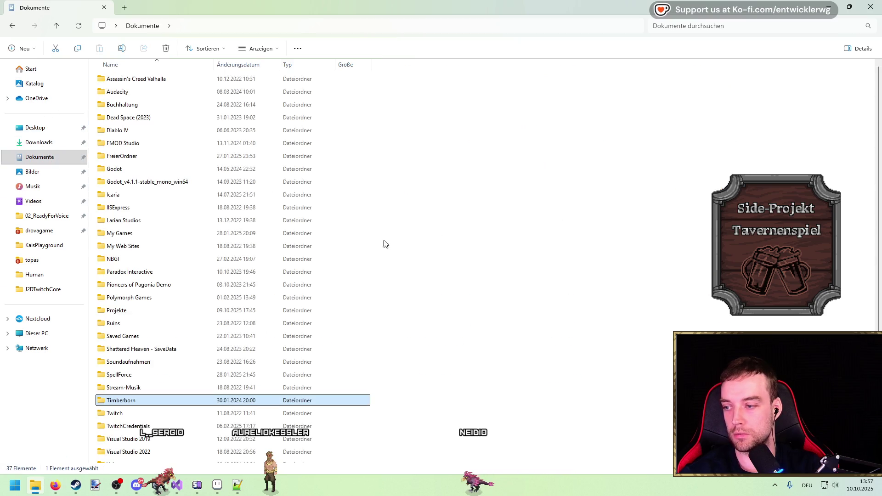
pyautogui.hotkey('alt', 'Tab')
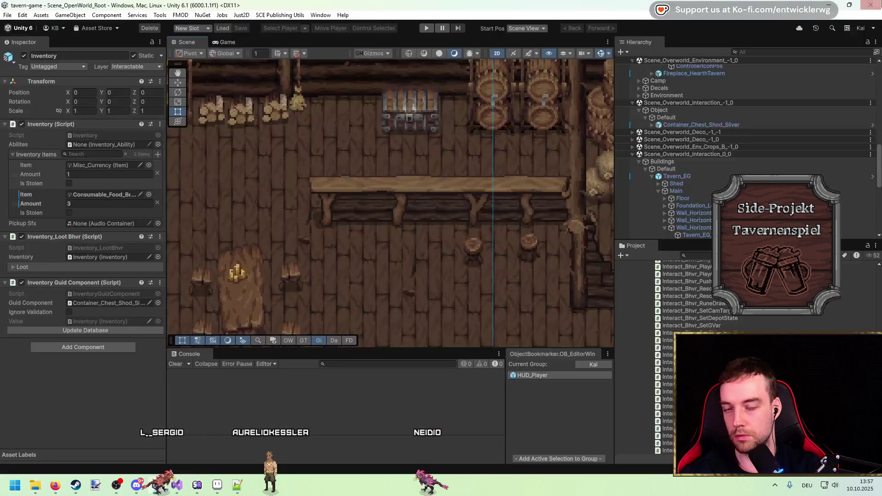
pyautogui.click(177, 485)
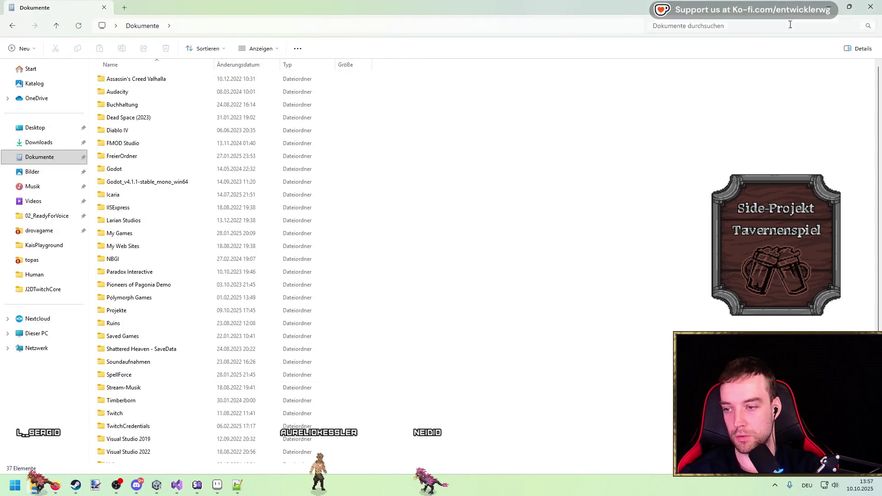
# Step: Launch Unity Hub by searching 'hub' from the Windows start menu
pyautogui.press('super')
pyautogui.write('hub')
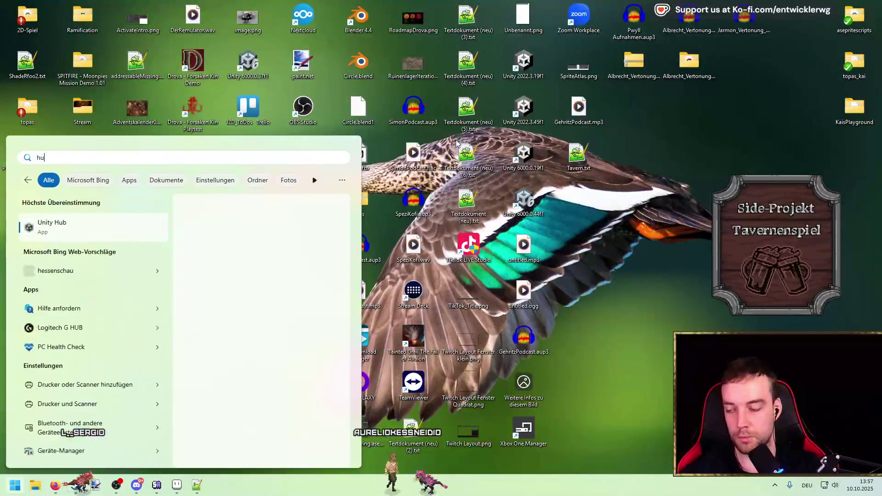
pyautogui.press('Return')
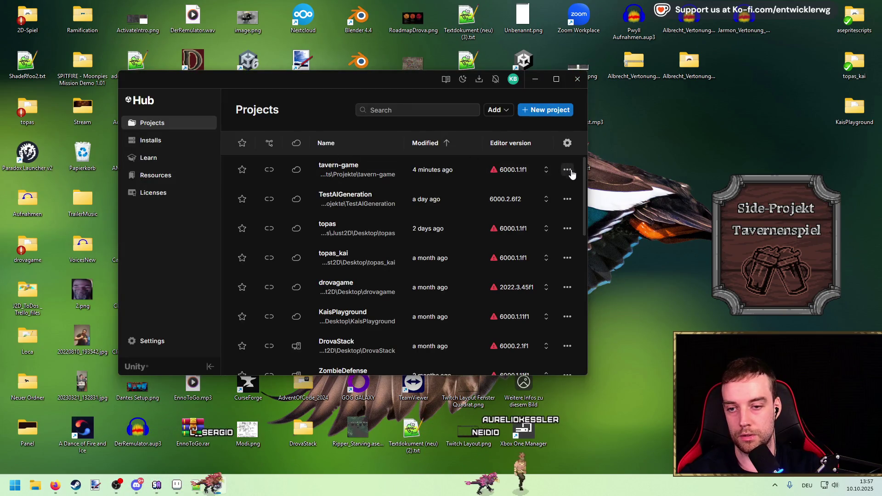
# Step: Show the tavern-game project in Explorer and open a TortoiseGit Commit for it
pyautogui.click(568, 170)
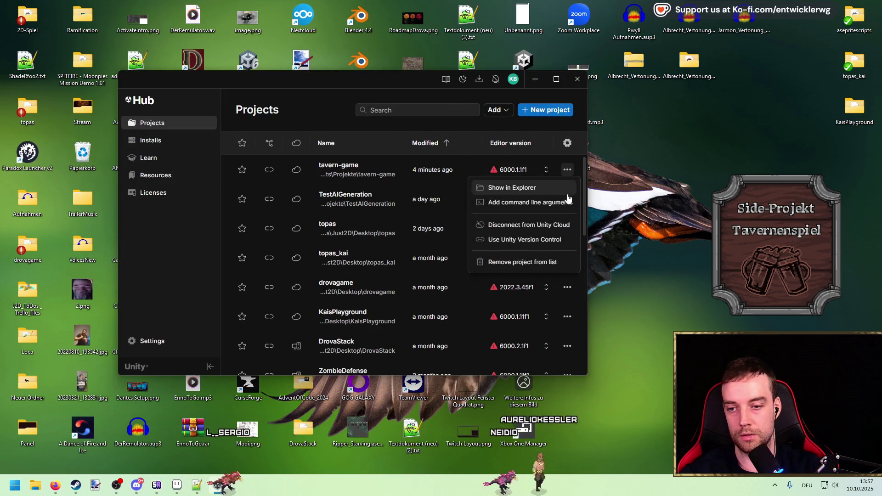
pyautogui.click(506, 184)
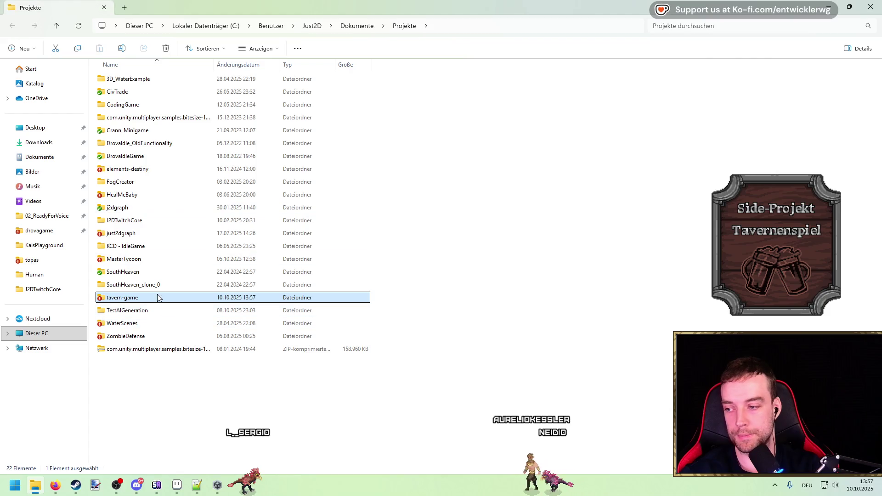
pyautogui.doubleClick(147, 298)
pyautogui.rightClick(508, 182)
pyautogui.click(563, 300)
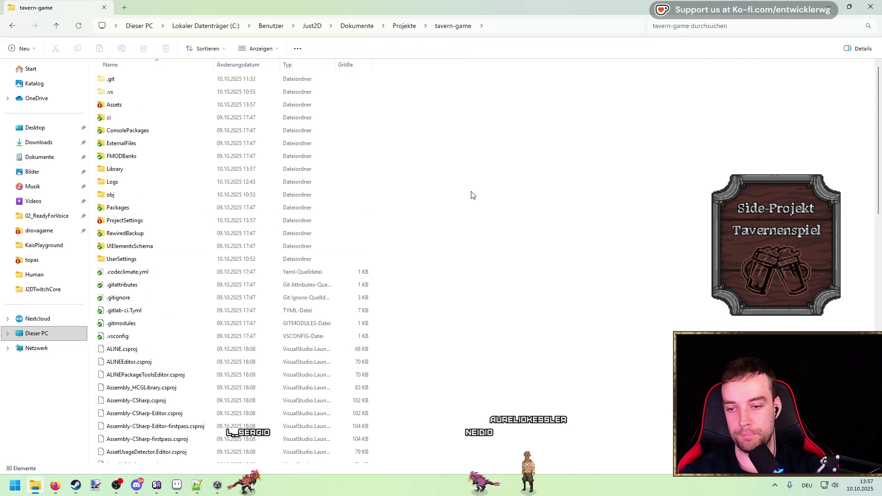
pyautogui.click(538, 388)
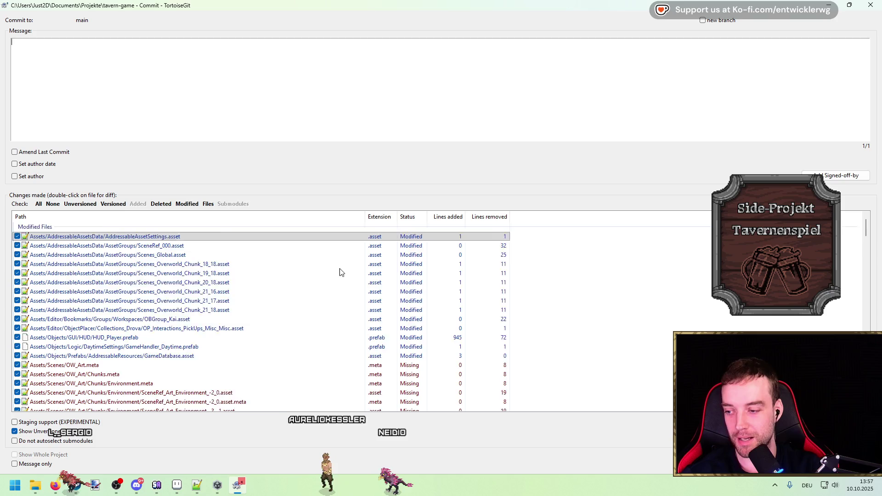
# Step: Review the changed files, enter 'Setup of basic scene' as the message, and commit
pyautogui.scroll(-10, 368, 270)
pyautogui.scroll(-1, 414, 269)
pyautogui.moveTo(867, 271)
pyautogui.mouseDown()
pyautogui.moveTo(867, 404)
pyautogui.moveTo(853, 165)
pyautogui.moveTo(858, 209)
pyautogui.mouseUp()
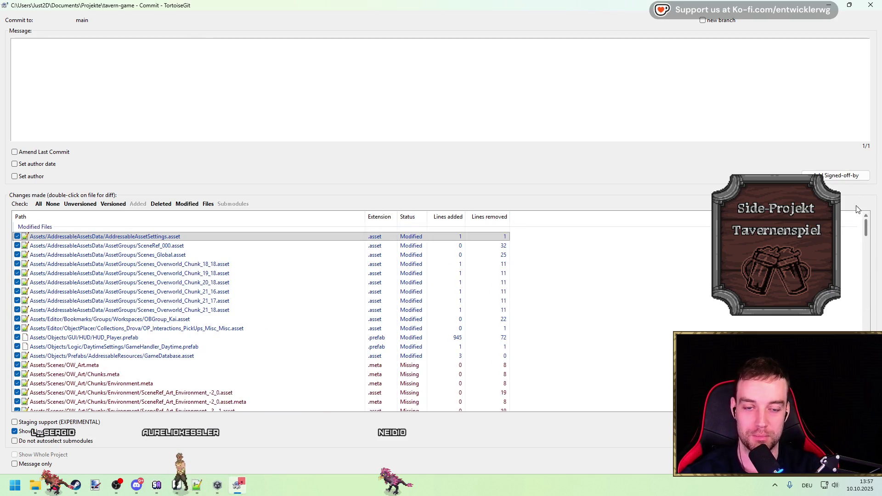
pyautogui.click(437, 79)
pyautogui.write('First ta')
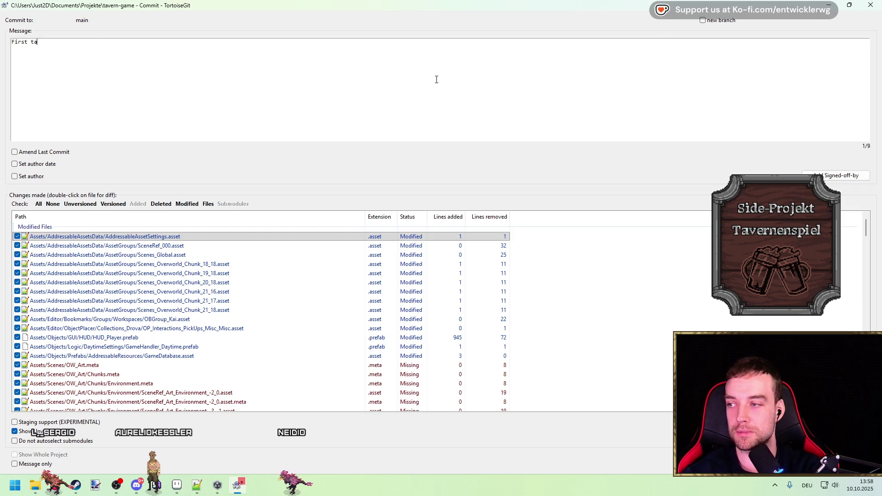
pyautogui.write('vern ')
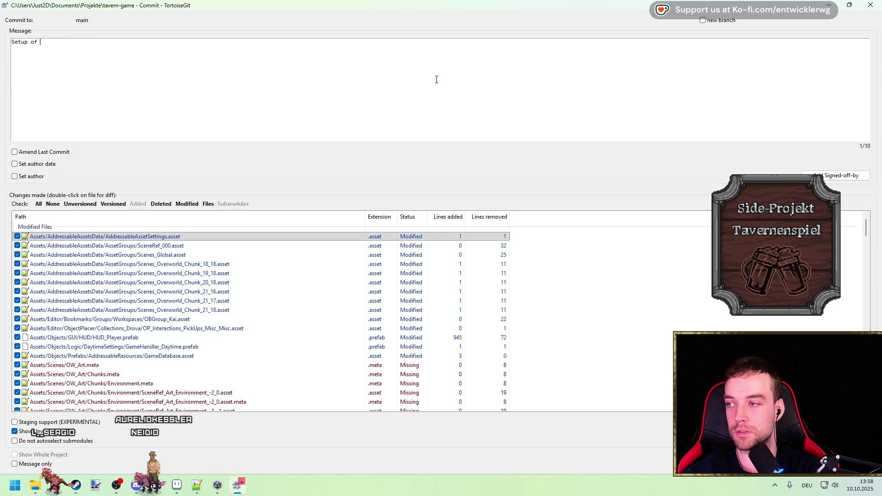
pyautogui.write('cene')
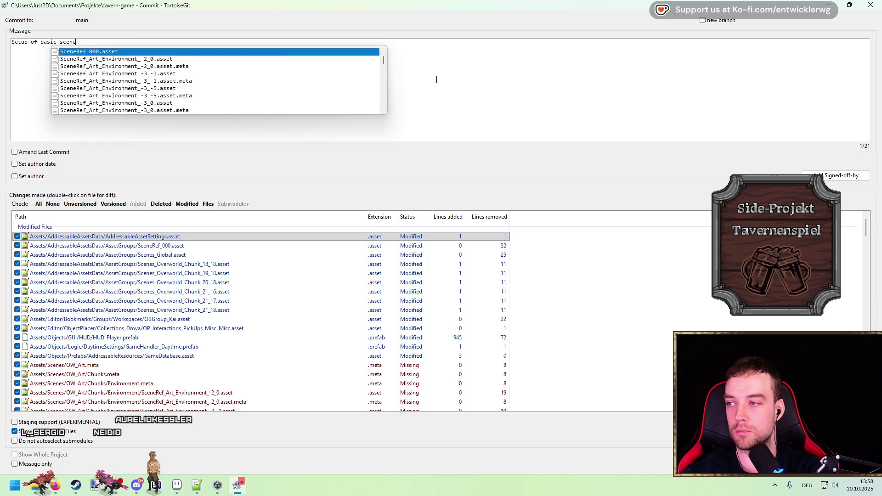
pyautogui.press('Escape')
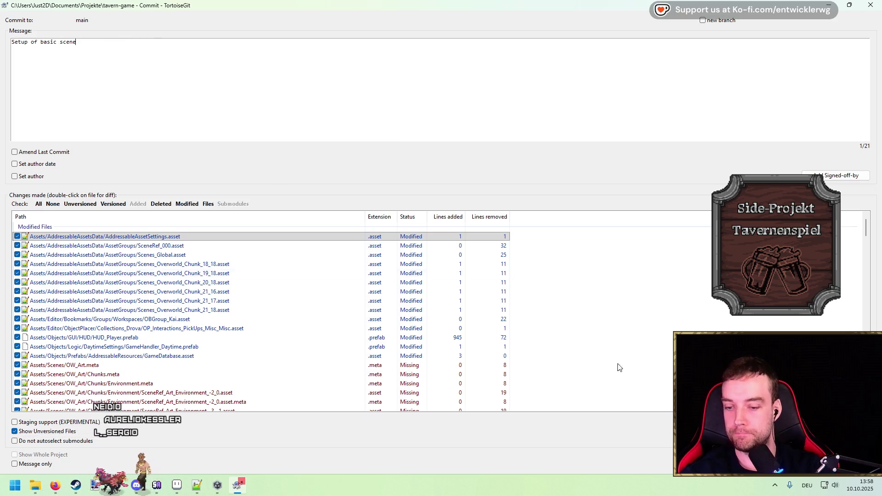
pyautogui.hotkey('ctrl', 'Return')
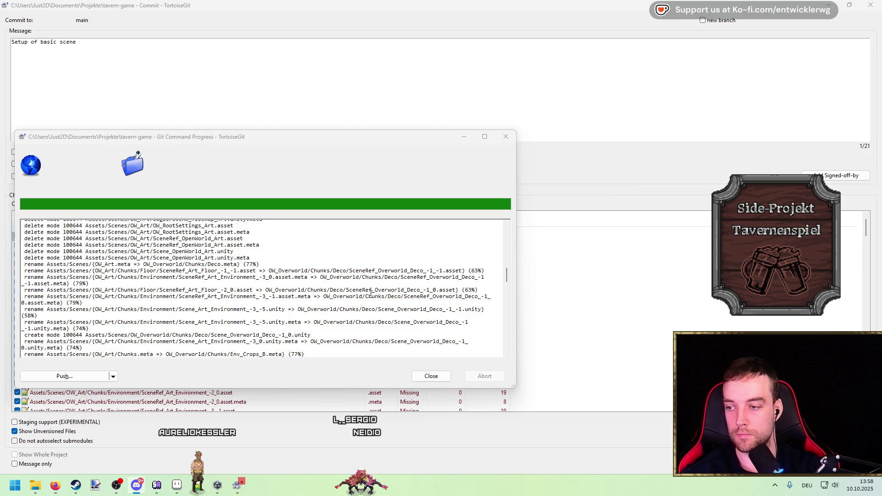
# Step: Push the committed main branch to origin, then close the completed TortoiseGit progress window
pyautogui.click(114, 377)
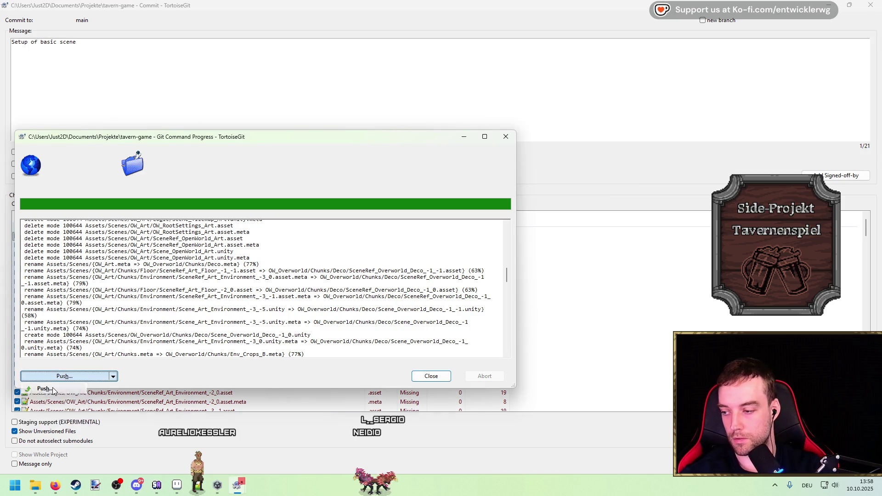
pyautogui.click(42, 391)
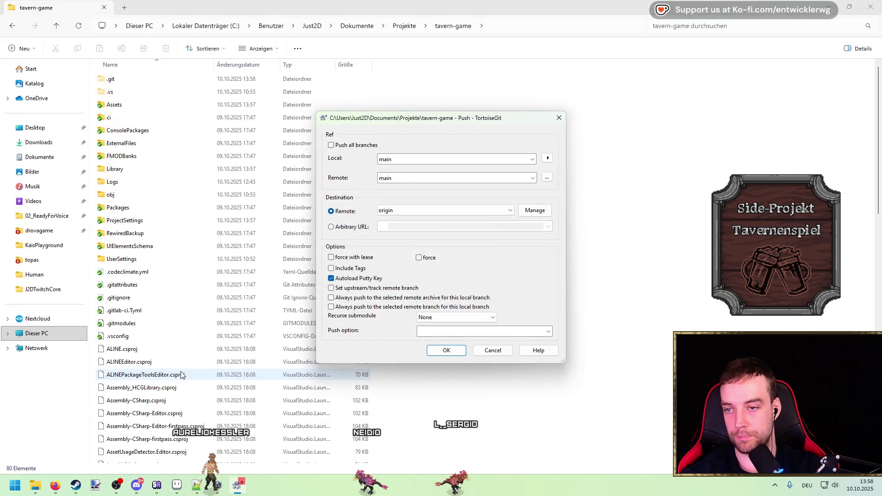
pyautogui.press('Return')
pyautogui.hotkey('alt', 'Tab')
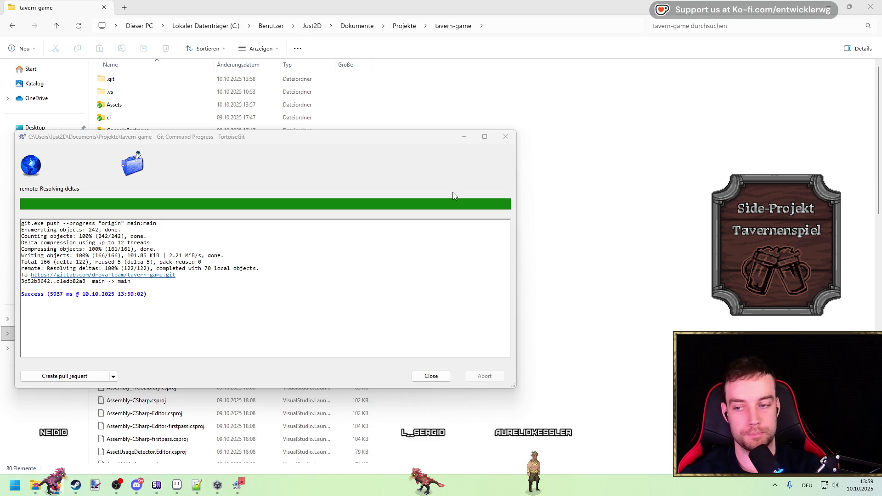
pyautogui.click(441, 376)
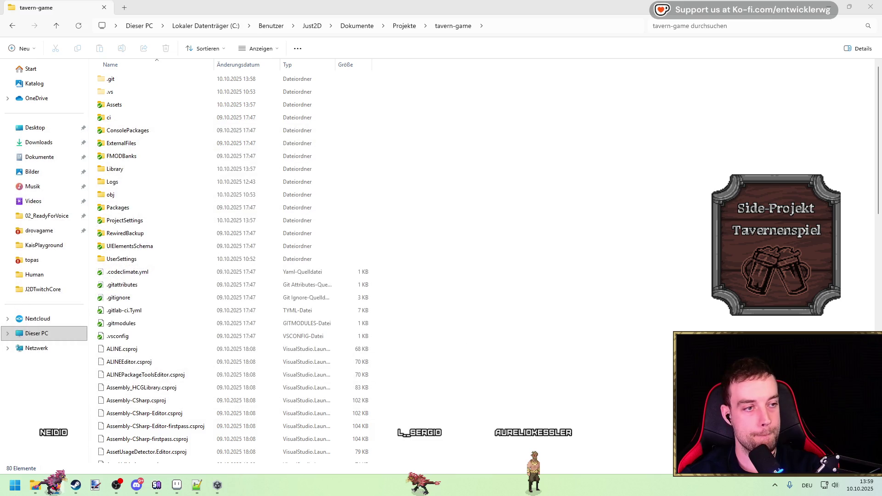